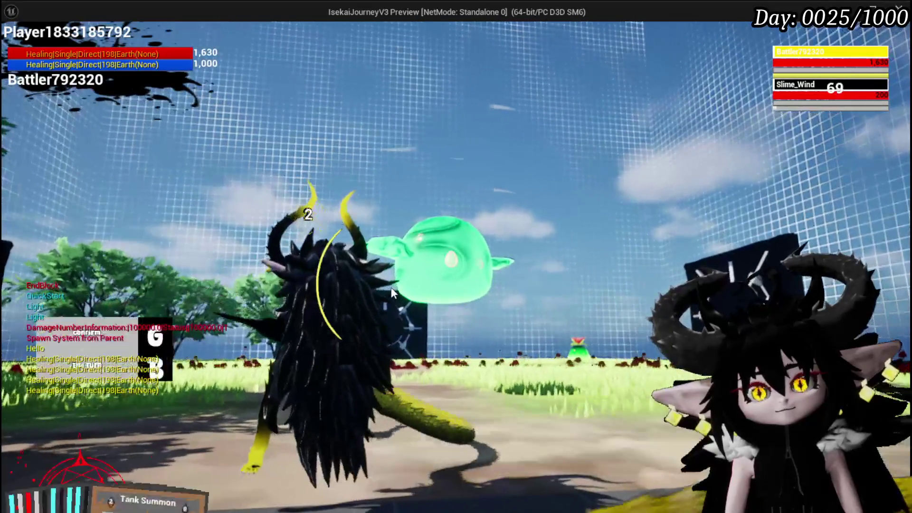
Step: Cast the Tank Summon card with G so execution halts at the BP_Summon_Base breakpoint
{"action": "left_click", "coordinate": [570, 395]}
{"action": "key", "text": "g"}
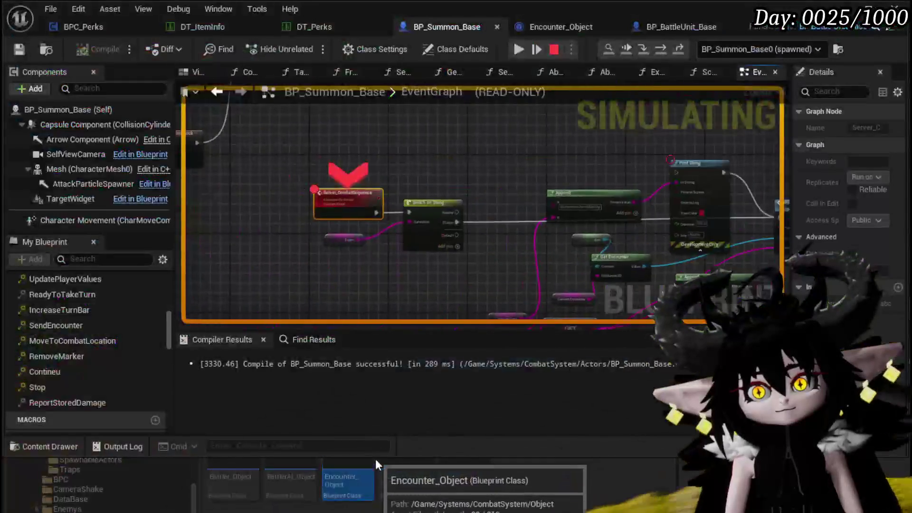
Step: Resume from the breakpoint, stop the play session, and zoom out the EventGraph
{"action": "left_click", "coordinate": [518, 50]}
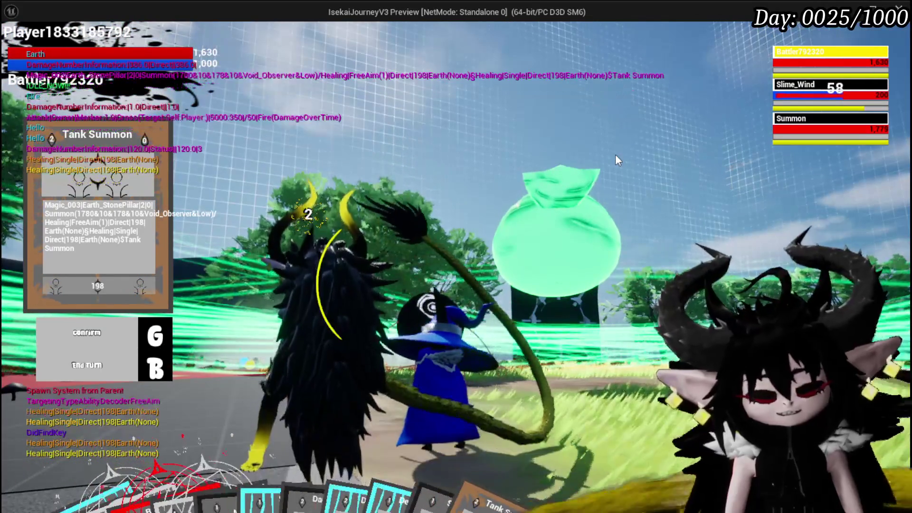
{"action": "key", "text": "Escape"}
{"action": "left_click", "coordinate": [295, 122]}
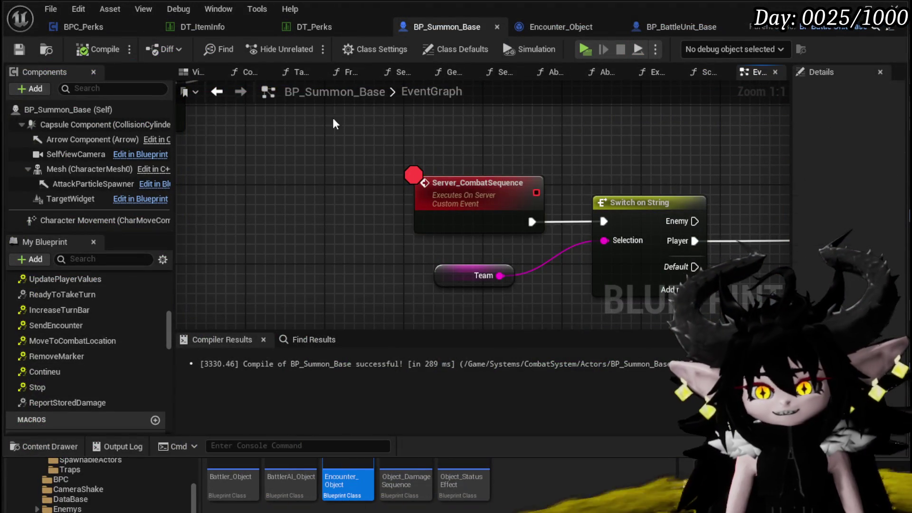
{"action": "scroll", "coordinate": [399, 134], "scroll_direction": "down", "scroll_amount": 2}
{"action": "scroll", "coordinate": [446, 145], "scroll_direction": "down", "scroll_amount": 2}
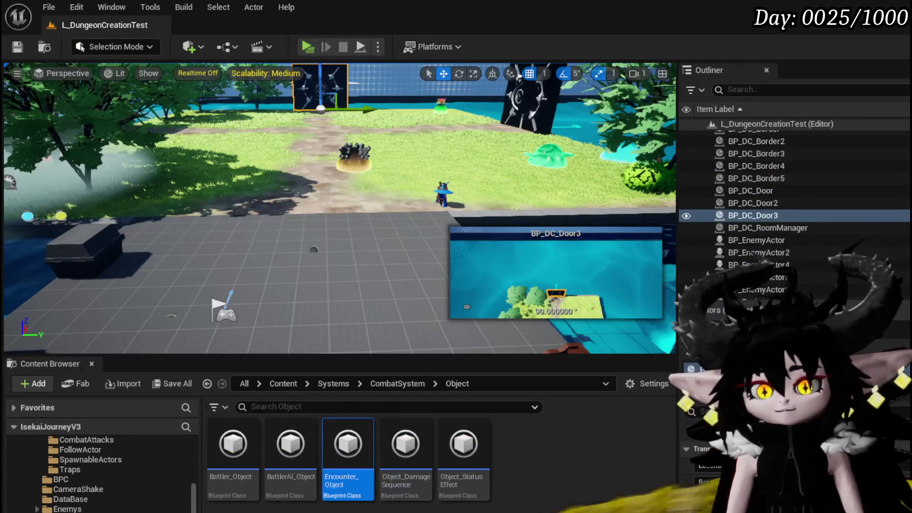
Step: Open the AbilityDecoder blueprint and reach its SummonSequence function through a 'summon' Find Results search
{"action": "left_click", "coordinate": [31, 470]}
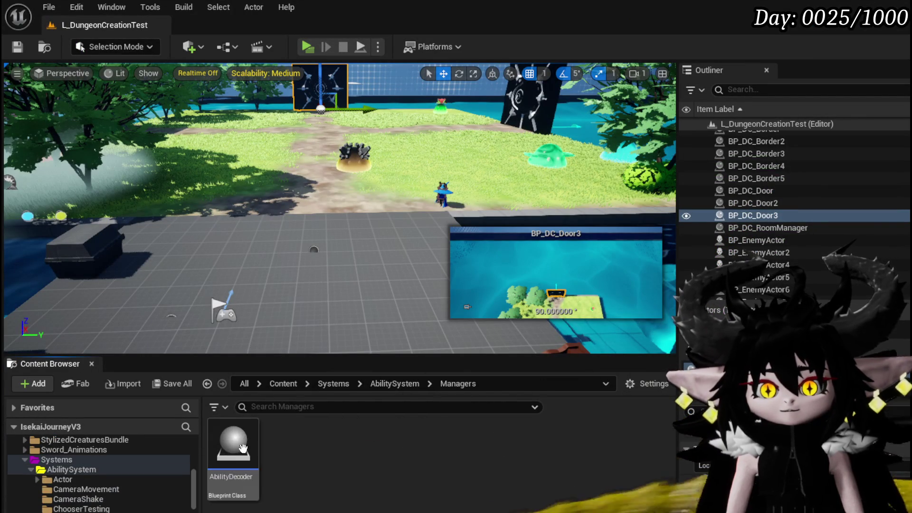
{"action": "double_click", "coordinate": [238, 447]}
{"action": "scroll", "coordinate": [243, 309], "scroll_direction": "down", "scroll_amount": 3}
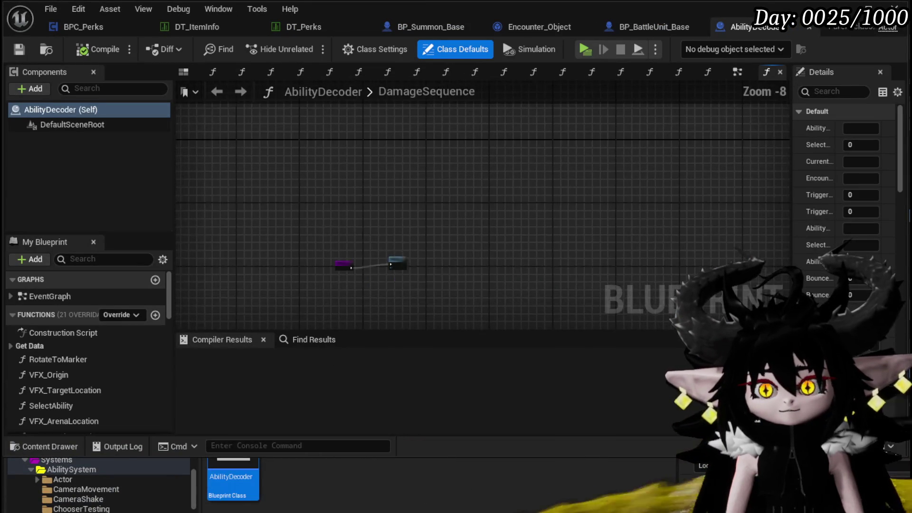
{"action": "left_click", "coordinate": [324, 336]}
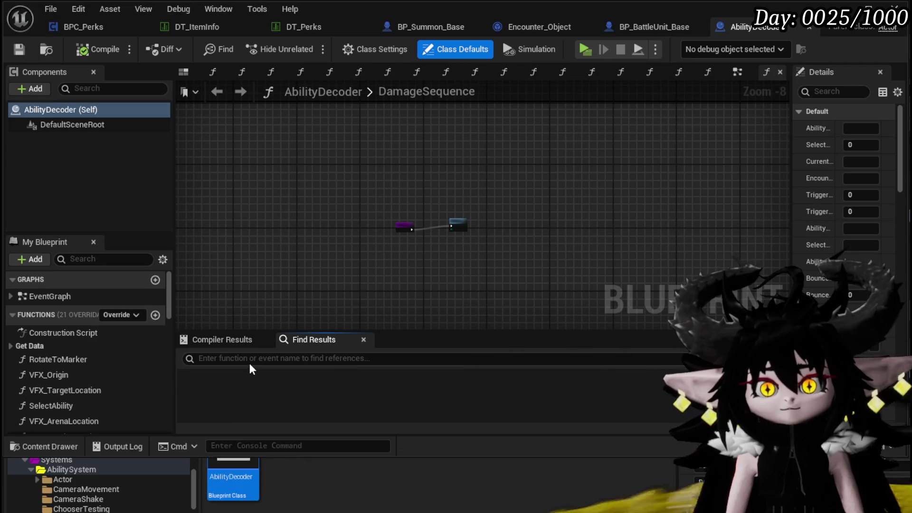
{"action": "left_click", "coordinate": [251, 360]}
{"action": "type", "text": "ummon"}
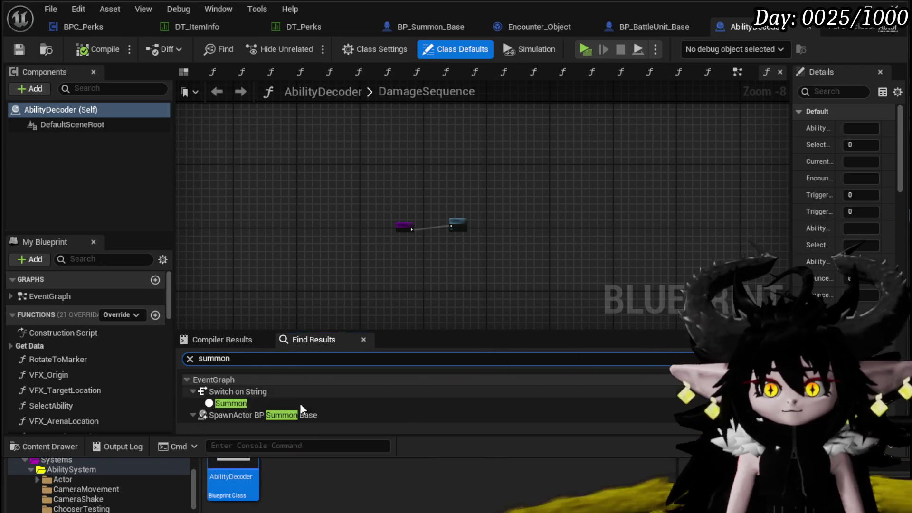
{"action": "scroll", "coordinate": [298, 407], "scroll_direction": "down", "scroll_amount": 4}
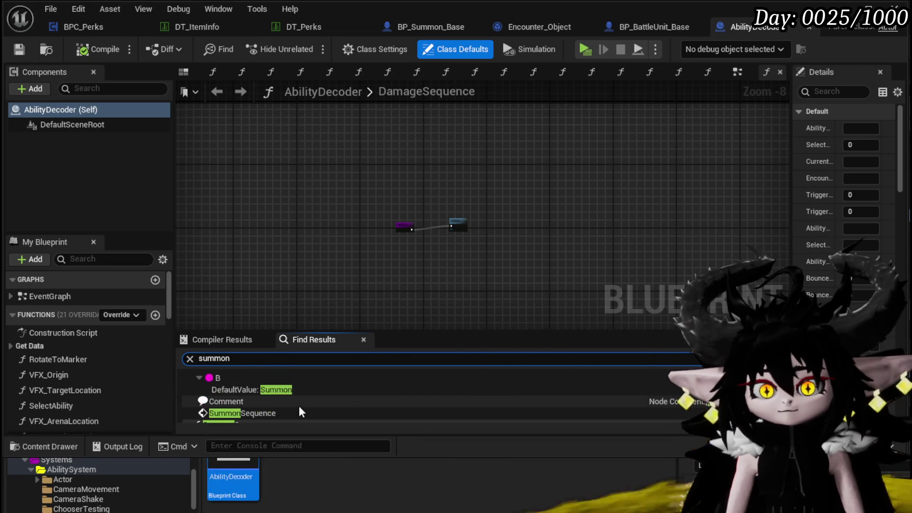
{"action": "left_click", "coordinate": [260, 414]}
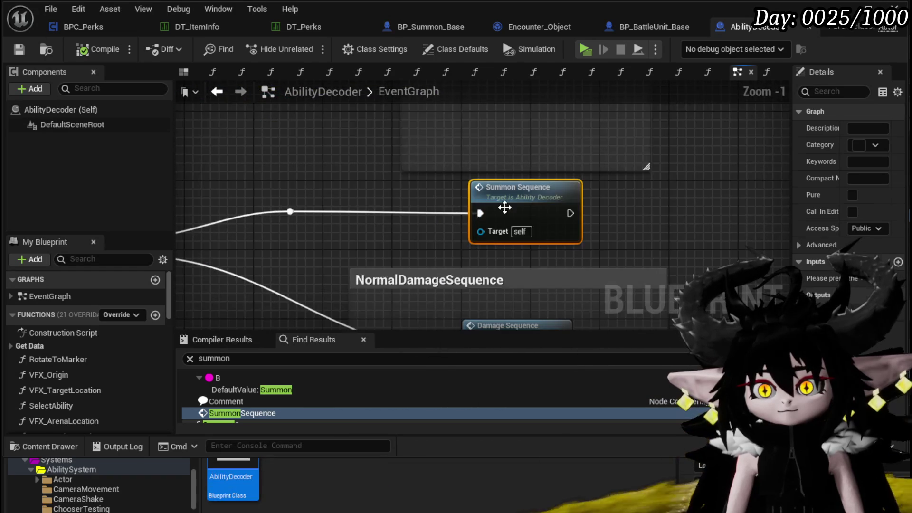
{"action": "double_click", "coordinate": [504, 208]}
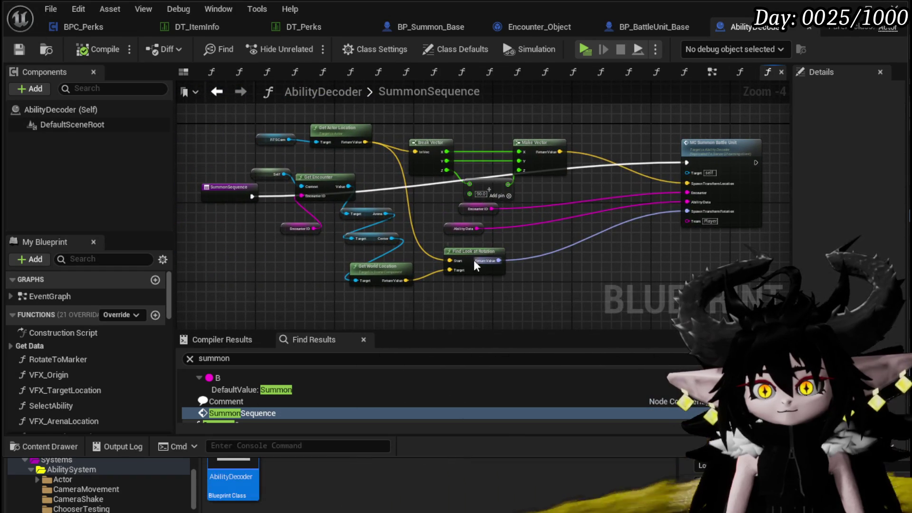
Step: Add a Break Rotator node fed by Find Look at Rotation's Return Value
{"action": "scroll", "coordinate": [476, 265], "scroll_direction": "up", "scroll_amount": 2}
{"action": "scroll", "coordinate": [512, 269], "scroll_direction": "down", "scroll_amount": 2}
{"action": "left_click_drag", "start_coordinate": [244, 208], "coordinate": [232, 178]}
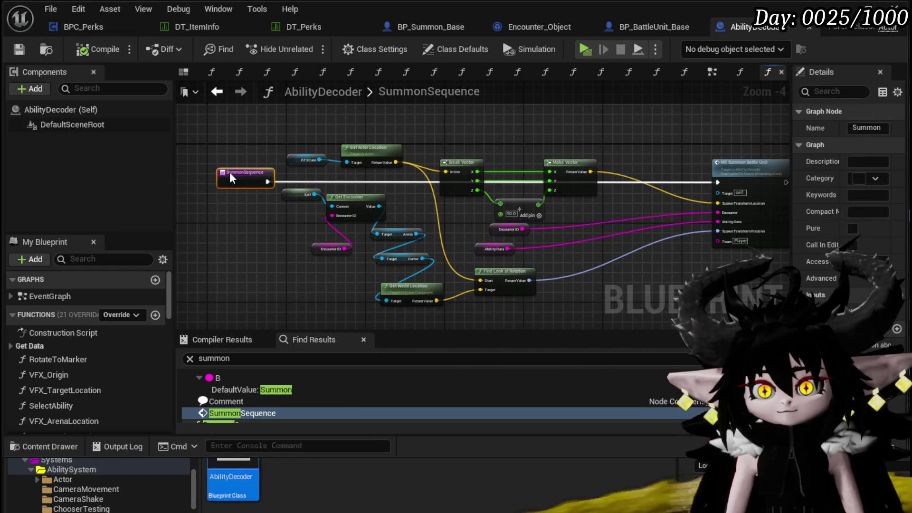
{"action": "scroll", "coordinate": [529, 280], "scroll_direction": "up", "scroll_amount": 3}
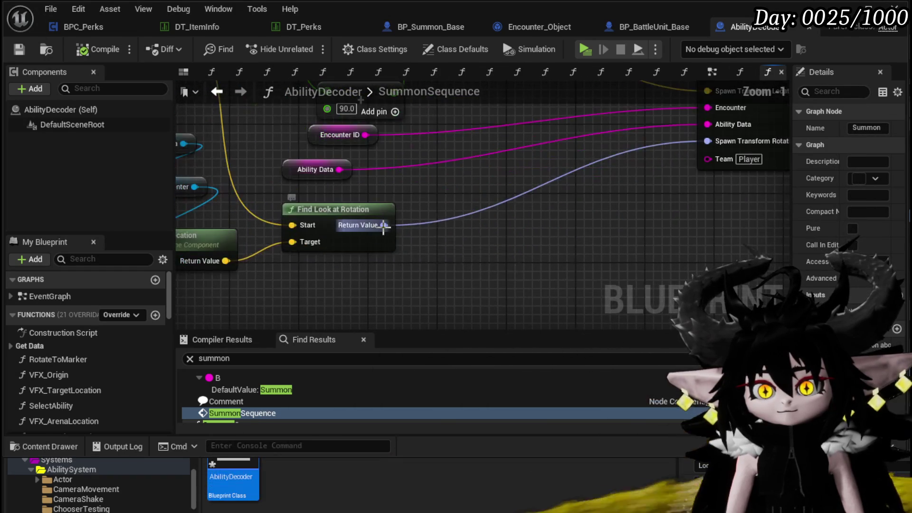
{"action": "left_click_drag", "start_coordinate": [459, 238], "coordinate": [438, 229]}
{"action": "type", "text": "break"}
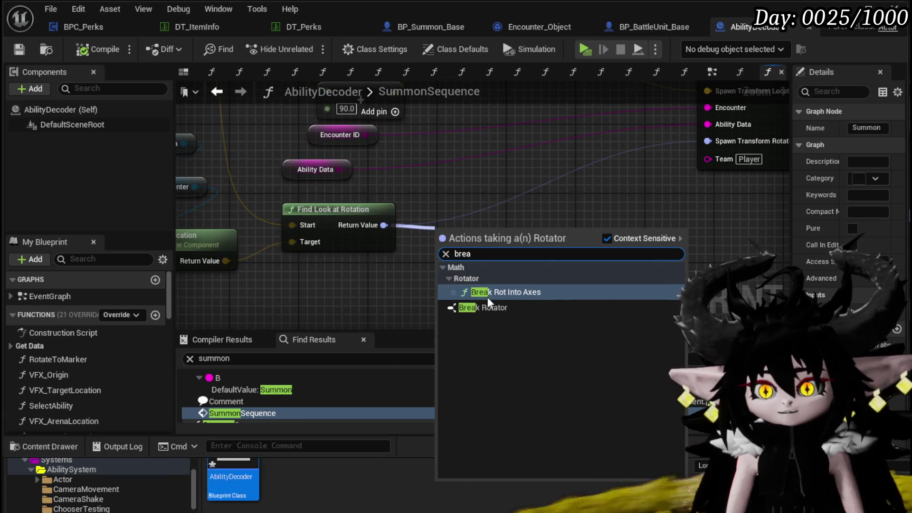
{"action": "left_click", "coordinate": [488, 293]}
Step: Add a Make Rotator feeding Spawn Transform Rotation, placed beside the Break Rotator
{"action": "left_click_drag", "start_coordinate": [546, 241], "coordinate": [485, 188]}
{"action": "mouse_move", "coordinate": [550, 150]}
{"action": "left_mouse_down"}
{"action": "mouse_move", "coordinate": [515, 225]}
{"action": "mouse_move", "coordinate": [522, 234]}
{"action": "left_mouse_up"}
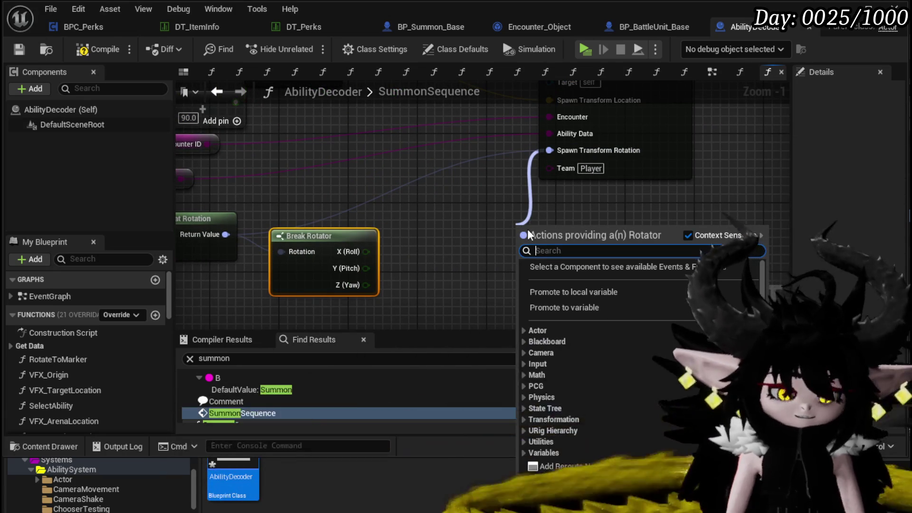
{"action": "type", "text": "make"}
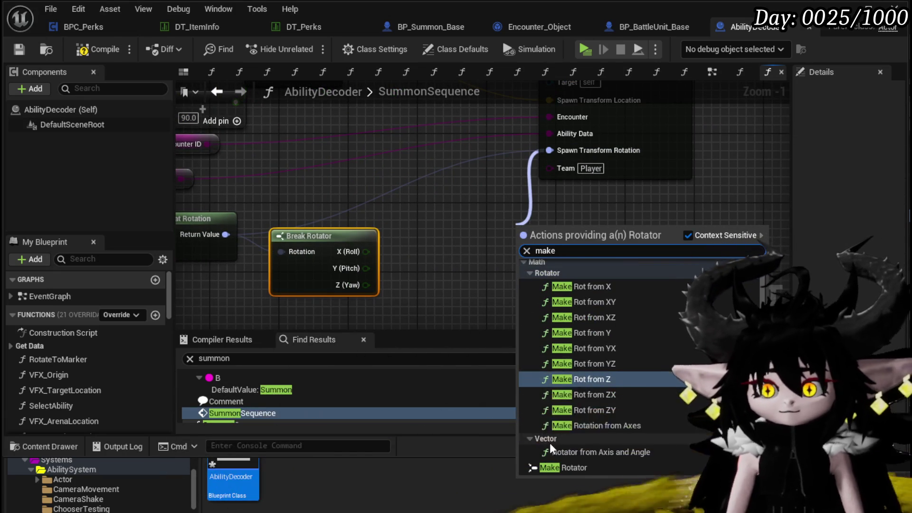
{"action": "left_click", "coordinate": [549, 463]}
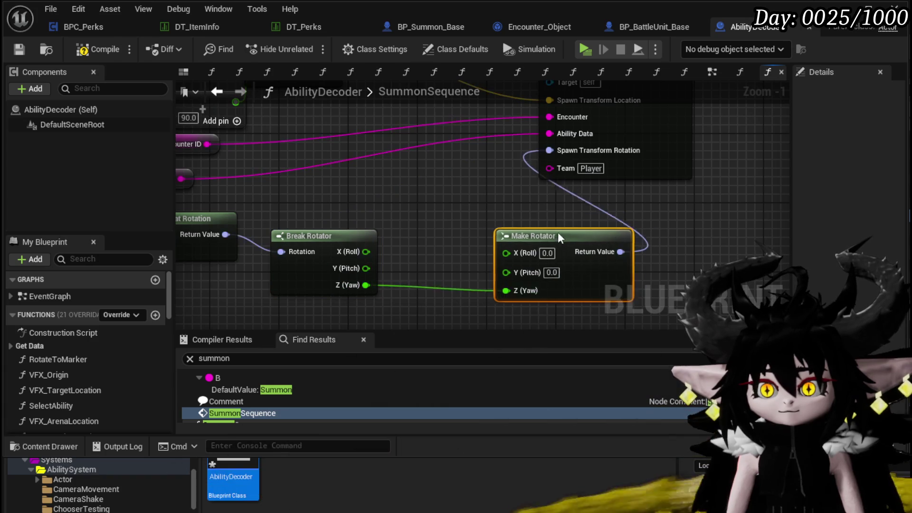
{"action": "left_click_drag", "start_coordinate": [546, 228], "coordinate": [486, 218]}
{"action": "scroll", "coordinate": [550, 262], "scroll_direction": "down", "scroll_amount": 3}
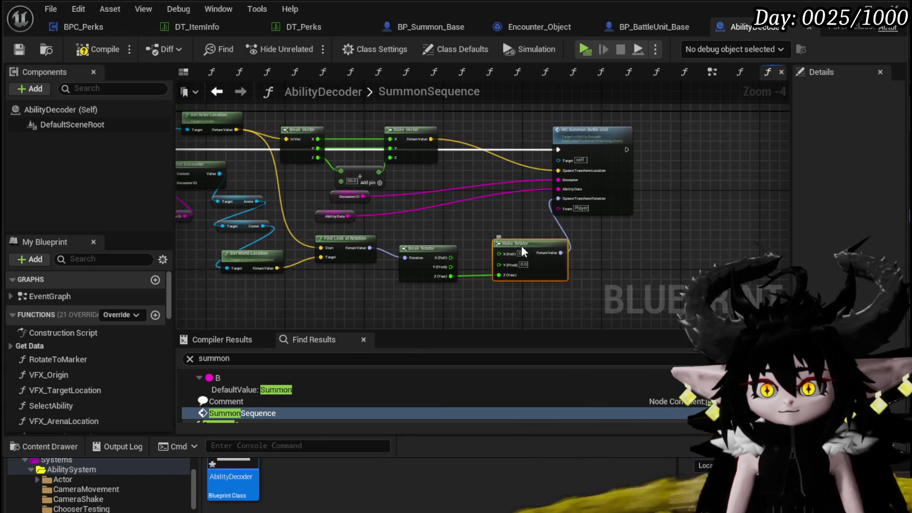
Step: Frame the SummonSequence graph, compile AbilityDecoder, and return to the level editor
{"action": "key", "text": "Home"}
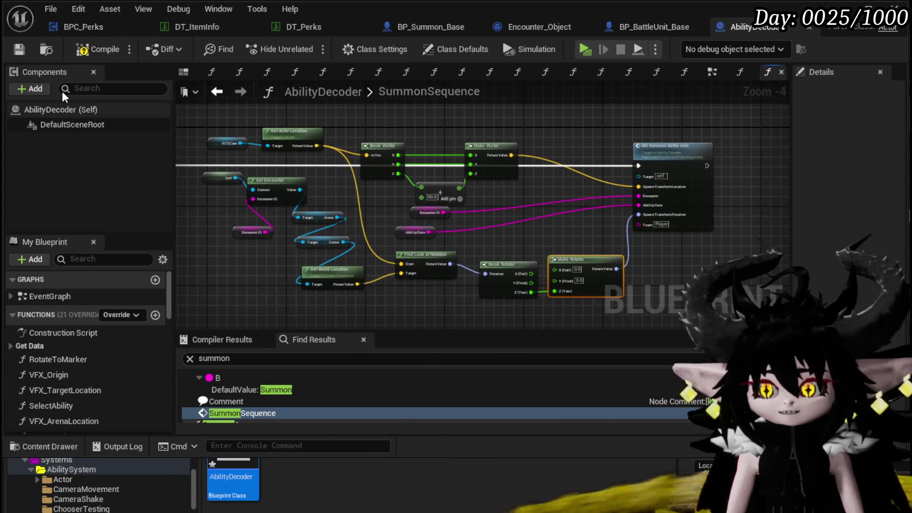
{"action": "left_click", "coordinate": [20, 48]}
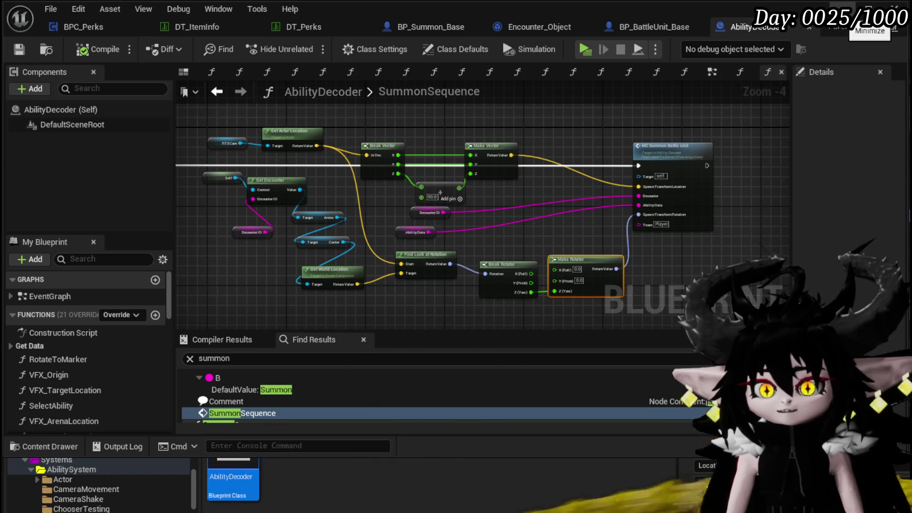
{"action": "left_click", "coordinate": [869, 9]}
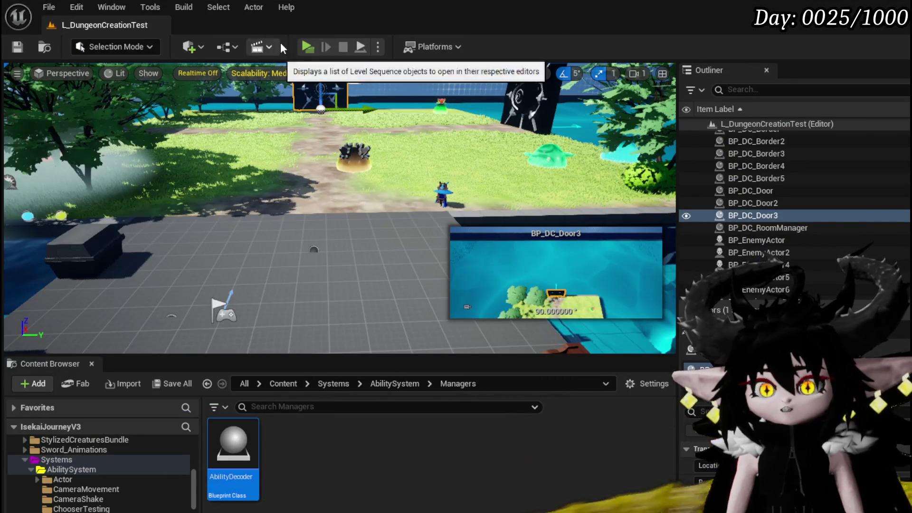
Step: Launch a standalone preview, sit at the bench, and open the summon deck's SlowDebuff card
{"action": "left_click", "coordinate": [302, 45]}
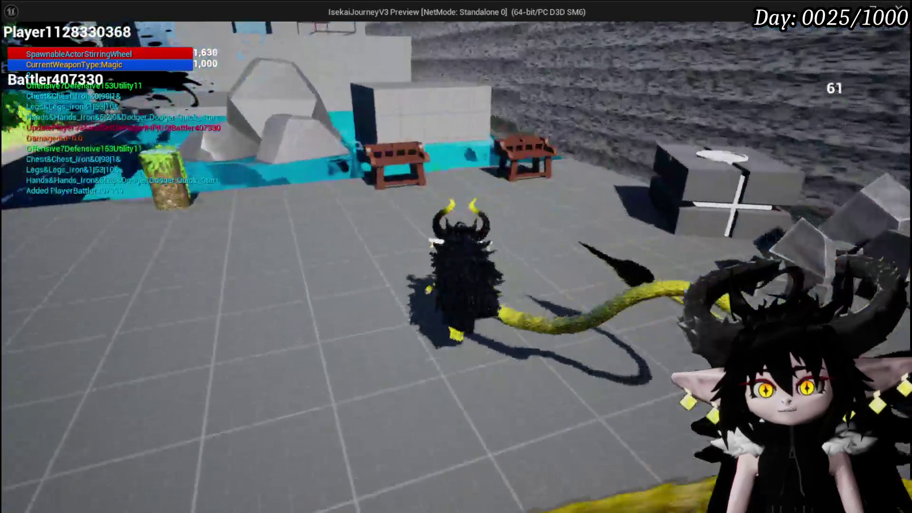
{"action": "key", "text": "e"}
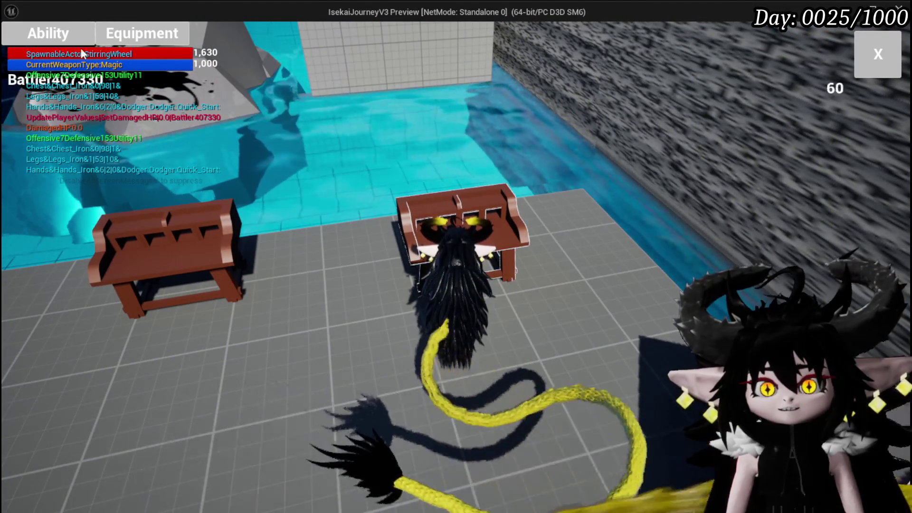
{"action": "left_click", "coordinate": [81, 43]}
{"action": "left_click", "coordinate": [93, 96]}
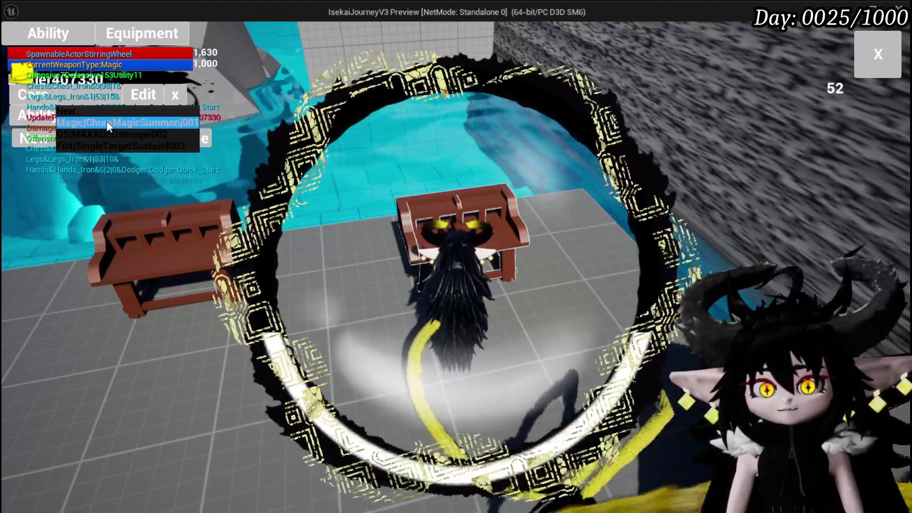
{"action": "left_click", "coordinate": [106, 122]}
{"action": "left_click", "coordinate": [672, 360]}
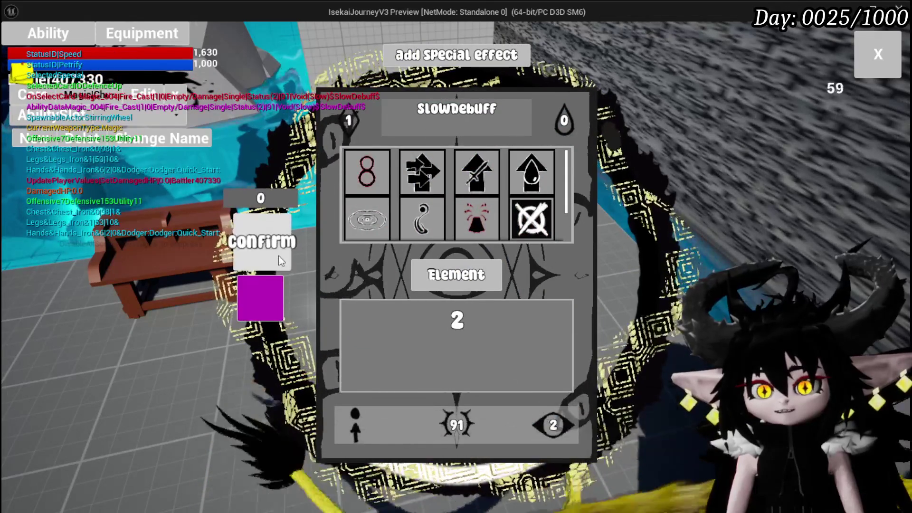
Step: Retitle the card 'Fast summon'
{"action": "left_click", "coordinate": [464, 277]}
{"action": "left_click", "coordinate": [449, 108]}
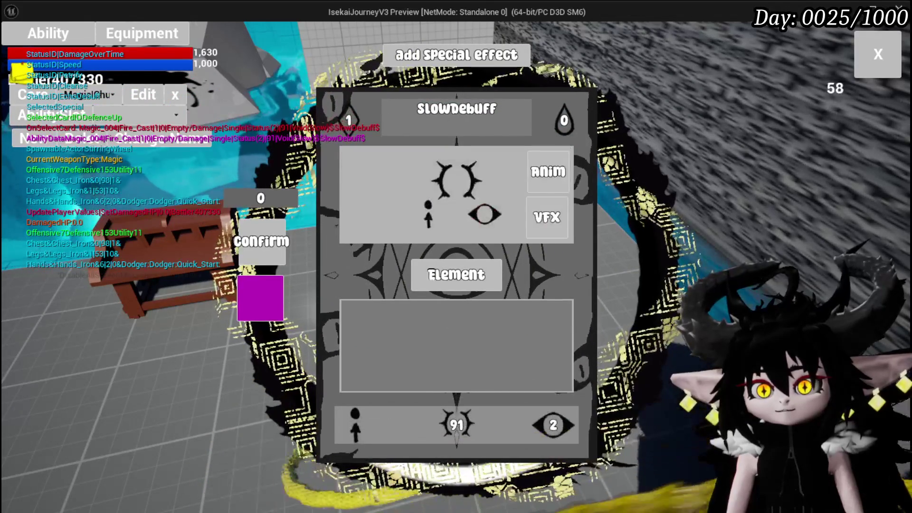
{"action": "mouse_move", "coordinate": [377, 120]}
{"action": "type", "text": "Fas"}
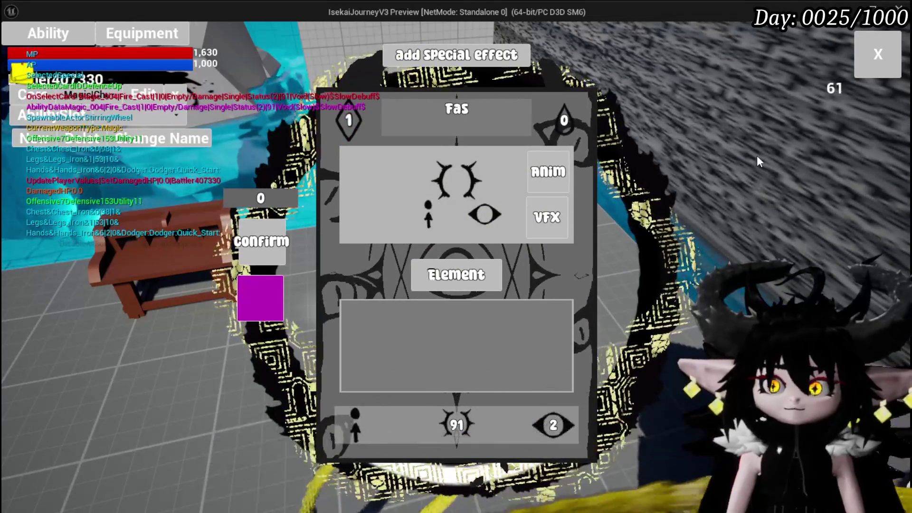
{"action": "type", "text": "t summon"}
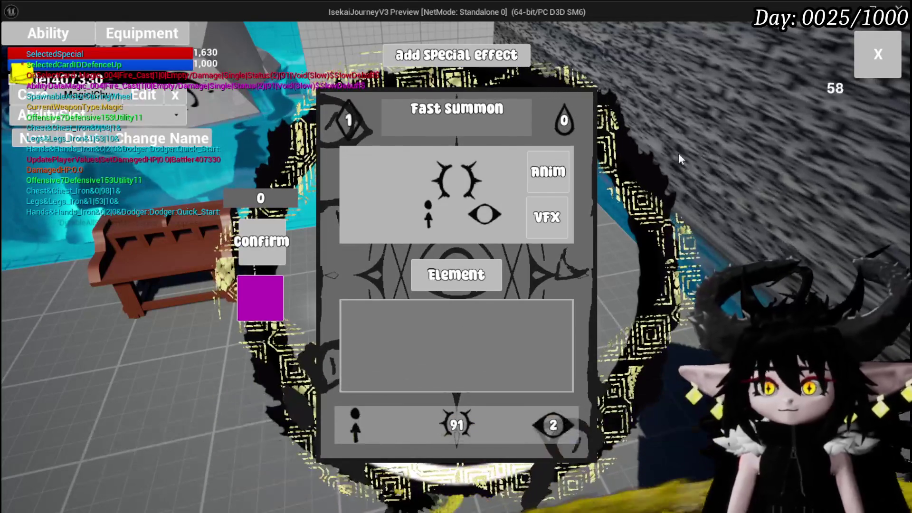
{"action": "key", "text": "Return"}
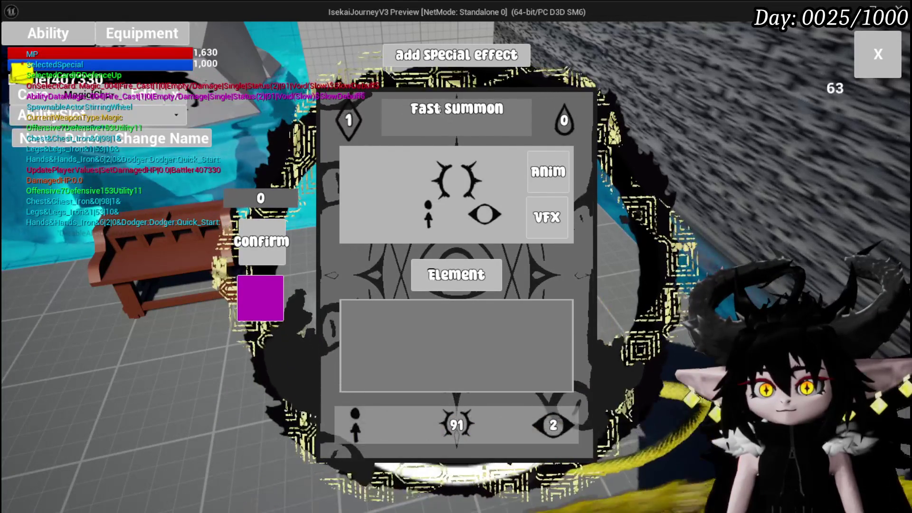
Step: Rename the card to Support Summon and apply a raw value of 91
{"action": "type", "text": "S"}
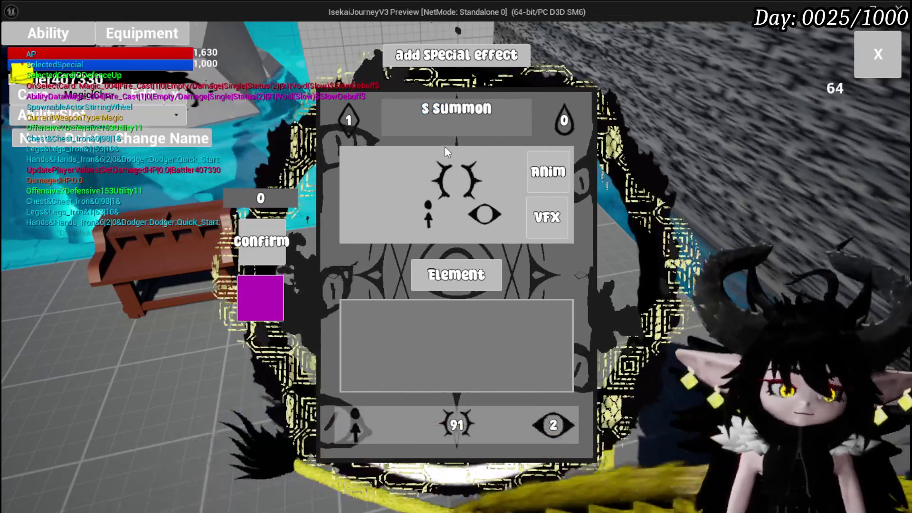
{"action": "type", "text": "upport"}
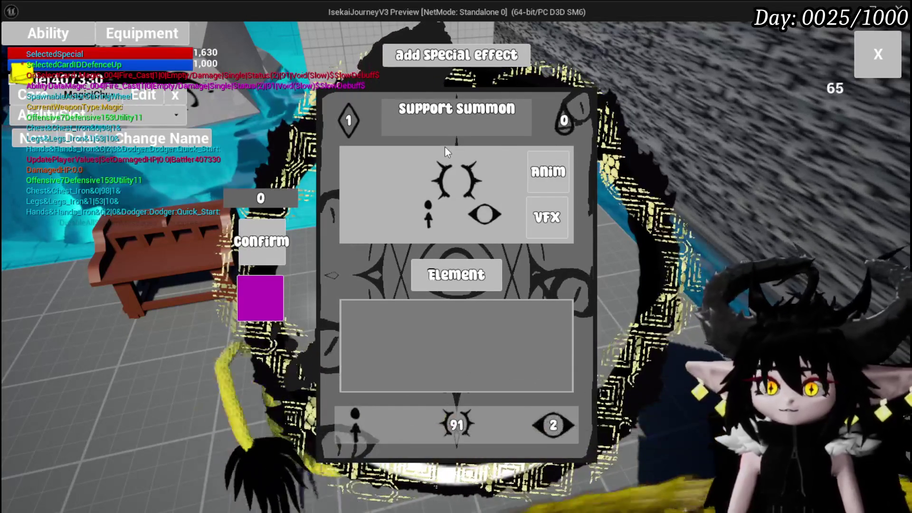
{"action": "left_click", "coordinate": [342, 121]}
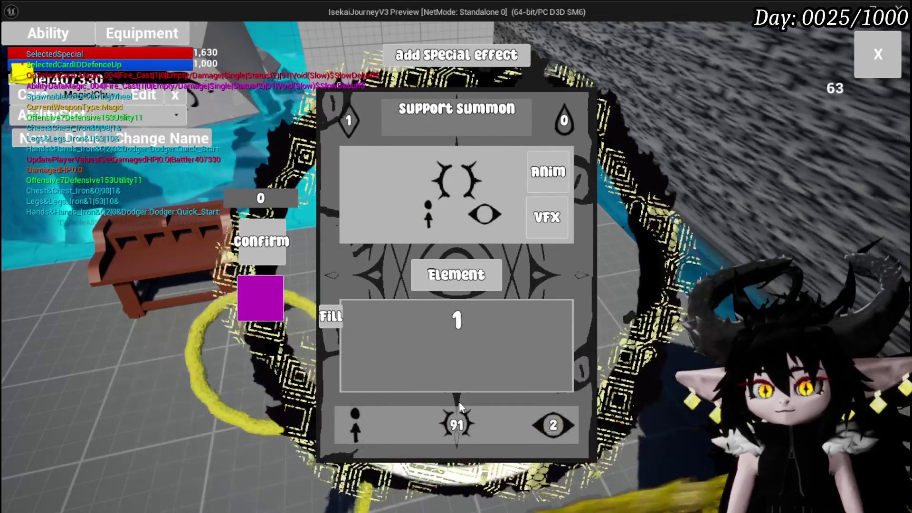
{"action": "left_click", "coordinate": [456, 422]}
{"action": "left_click", "coordinate": [494, 177]}
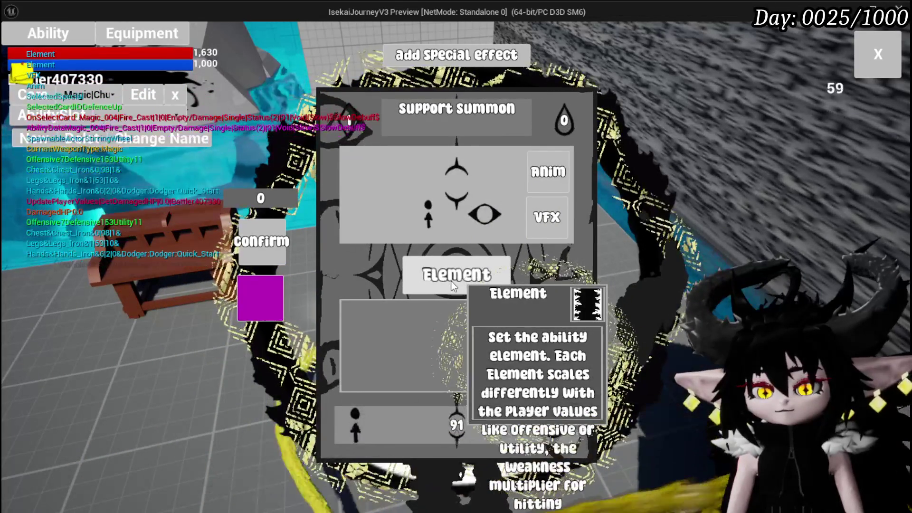
Step: Give the Support Summon card the Water element so it turns cyan
{"action": "left_click", "coordinate": [452, 281]}
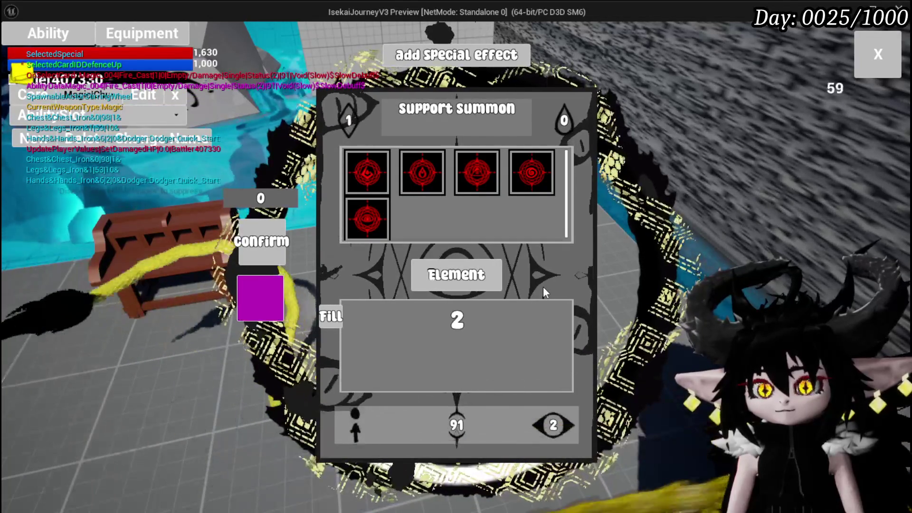
{"action": "mouse_move", "coordinate": [418, 173]}
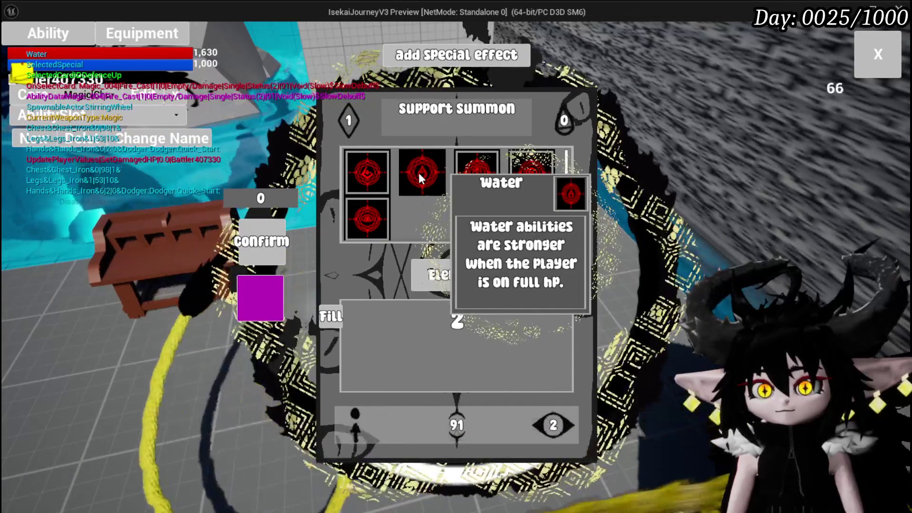
{"action": "left_click", "coordinate": [418, 173]}
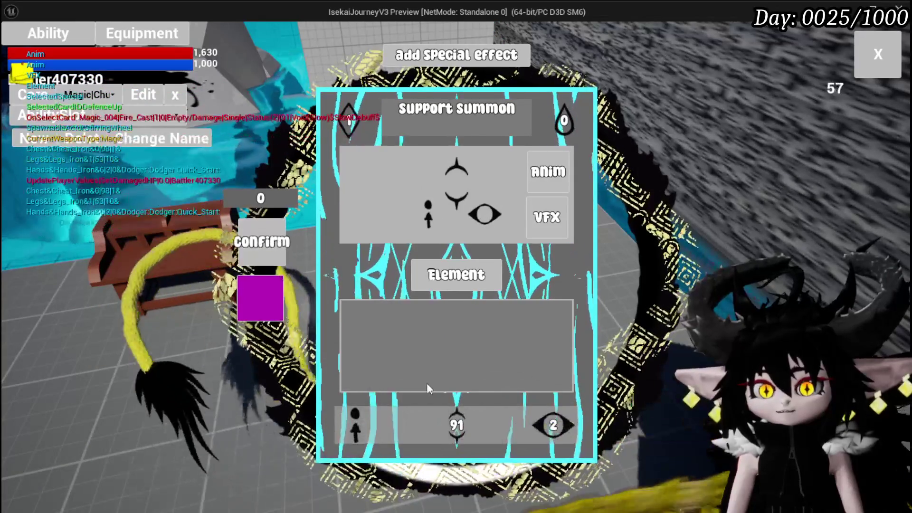
{"action": "mouse_move", "coordinate": [556, 434]}
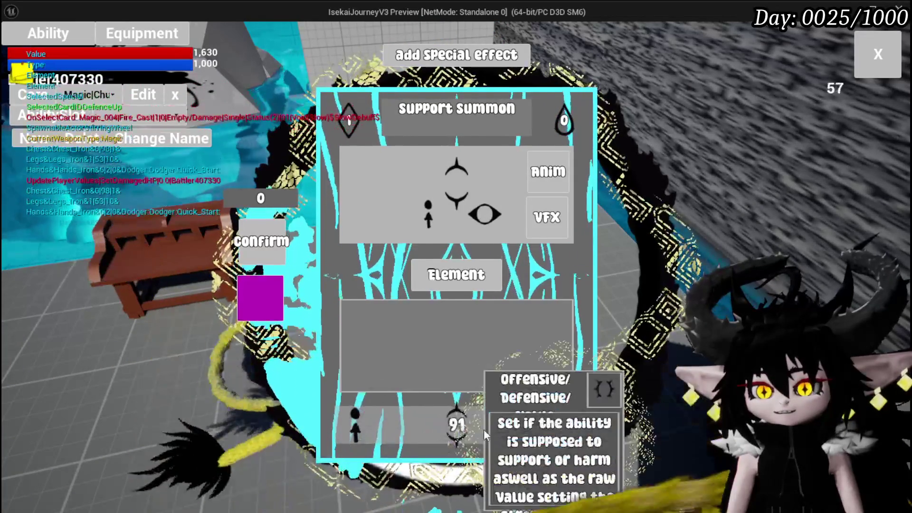
{"action": "left_click", "coordinate": [537, 435]}
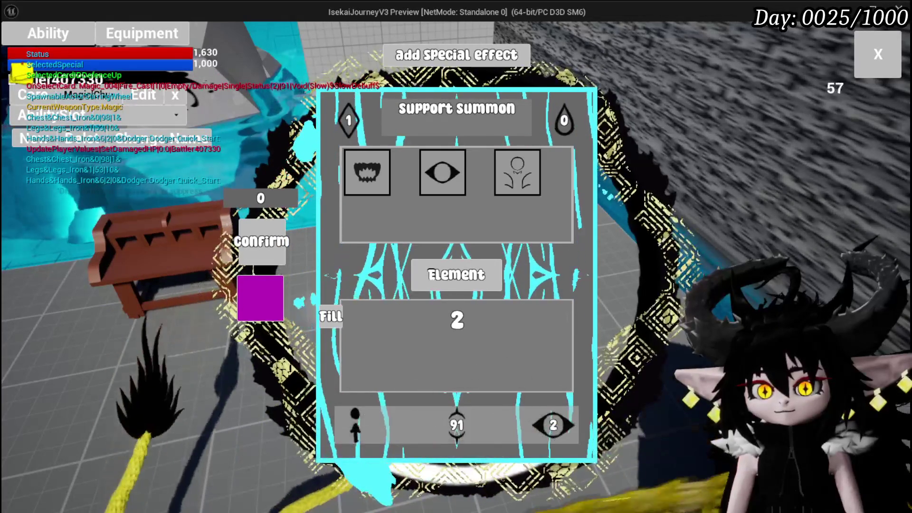
Step: Set the card's ability type to Summon and enter a fill value of 69
{"action": "left_click", "coordinate": [546, 425]}
{"action": "left_click", "coordinate": [546, 425]}
{"action": "left_click", "coordinate": [547, 424]}
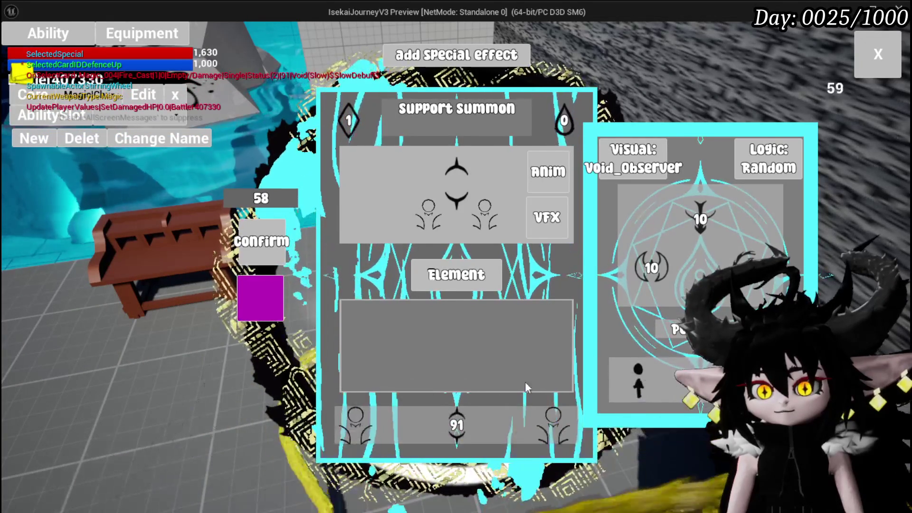
{"action": "left_click", "coordinate": [459, 409]}
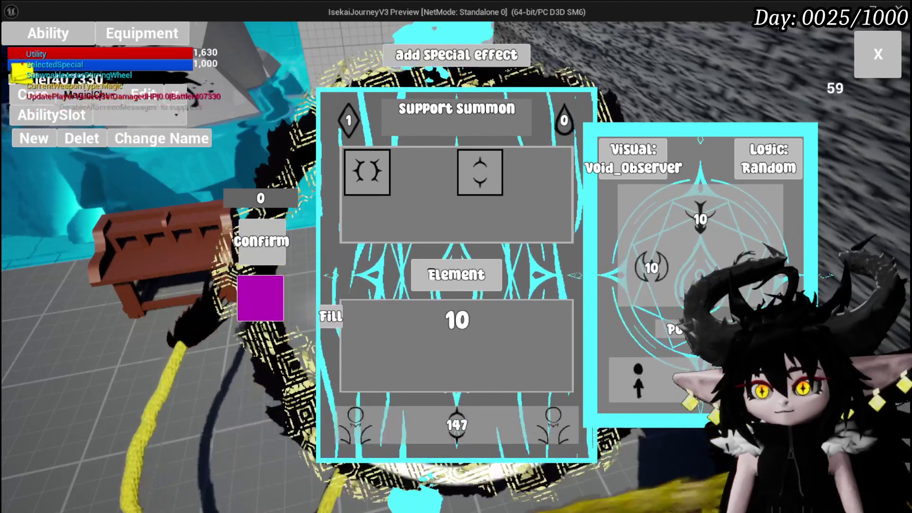
{"action": "type", "text": "69"}
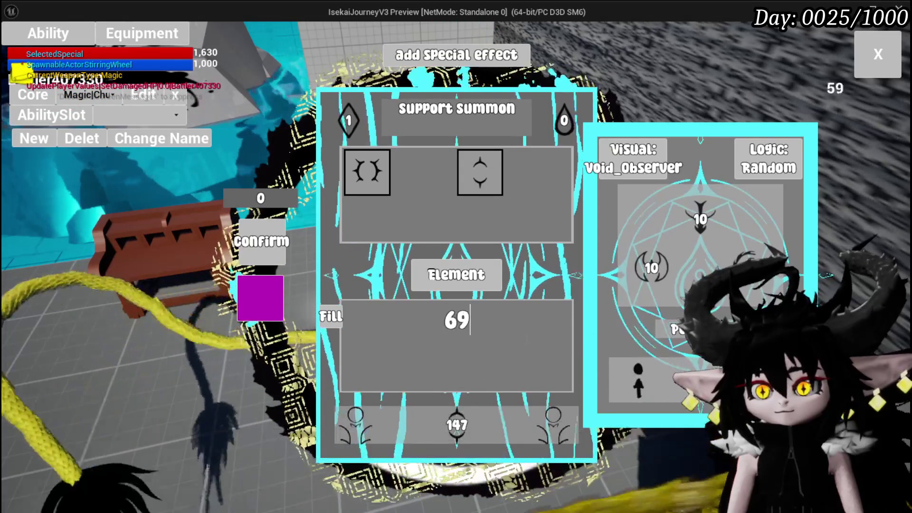
{"action": "key", "text": "Return"}
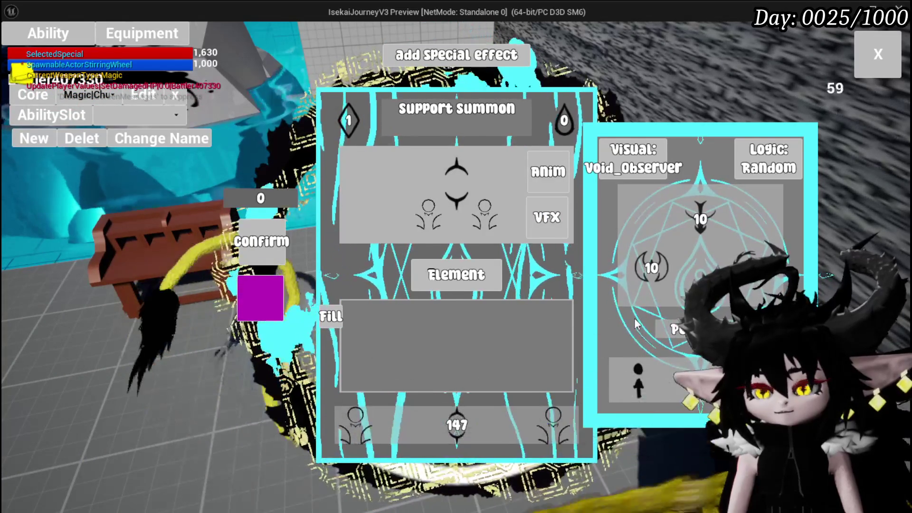
{"action": "left_click", "coordinate": [651, 267]}
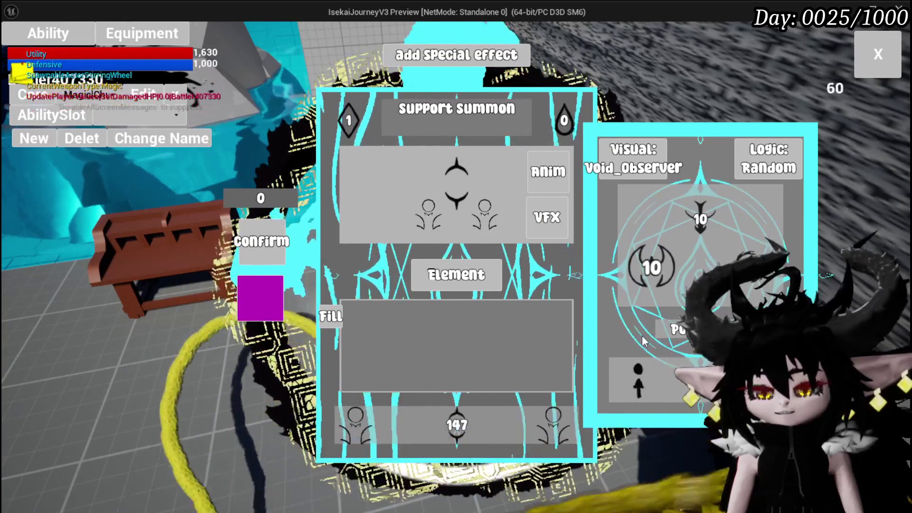
{"action": "left_click", "coordinate": [644, 383]}
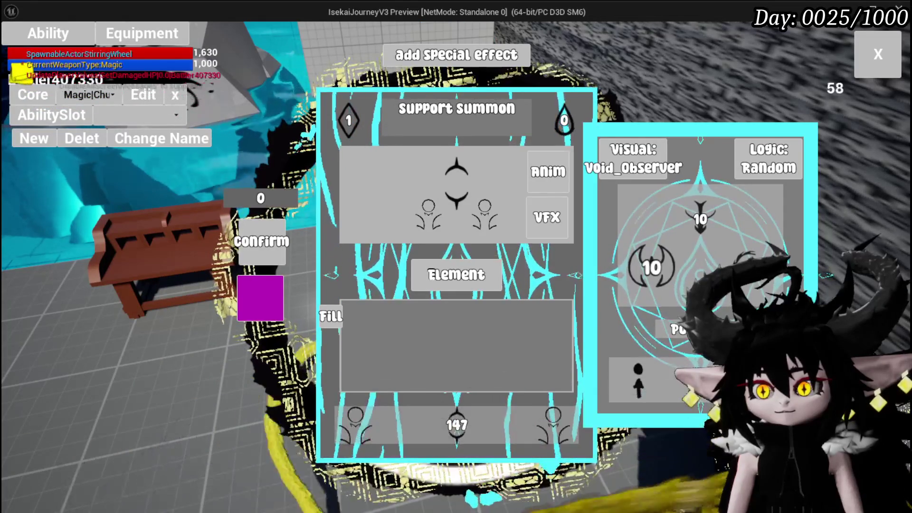
Step: Add the Echo status effect and change targeting logic from Random to High
{"action": "left_click", "coordinate": [430, 276]}
{"action": "mouse_move", "coordinate": [479, 171]}
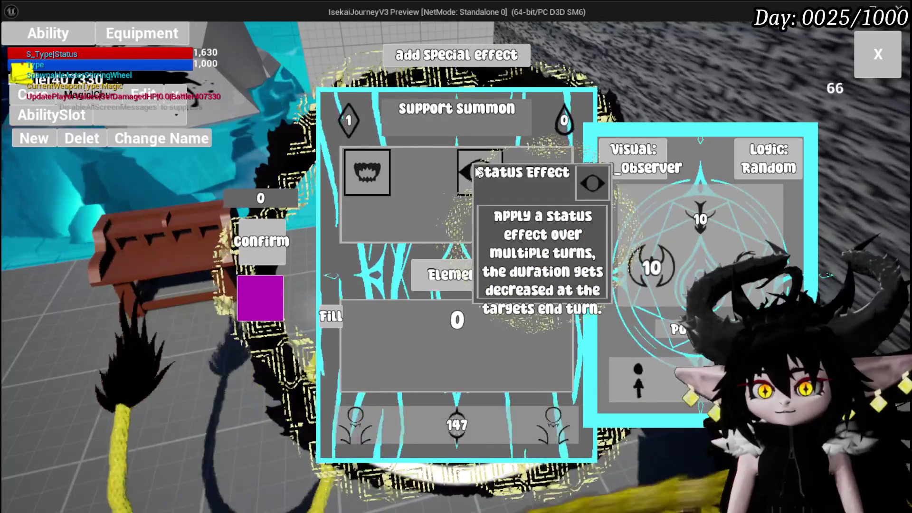
{"action": "left_click", "coordinate": [480, 174]}
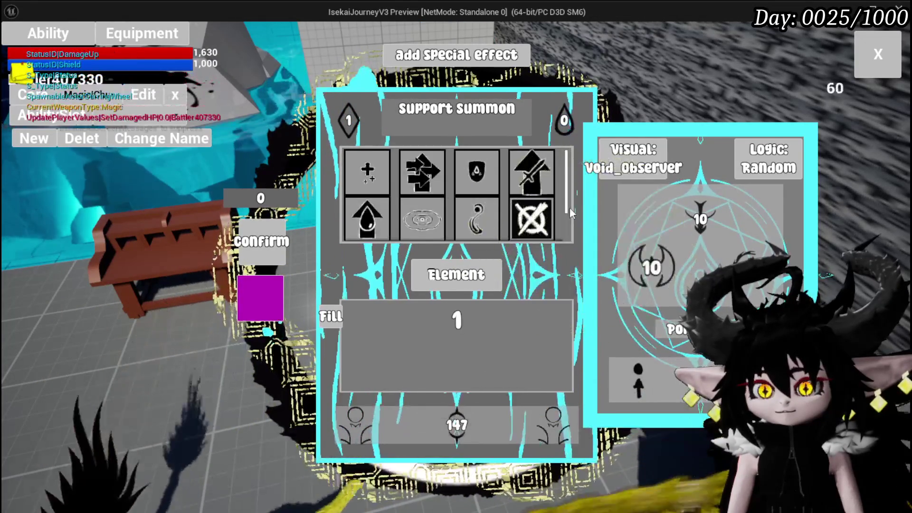
{"action": "mouse_move", "coordinate": [418, 222]}
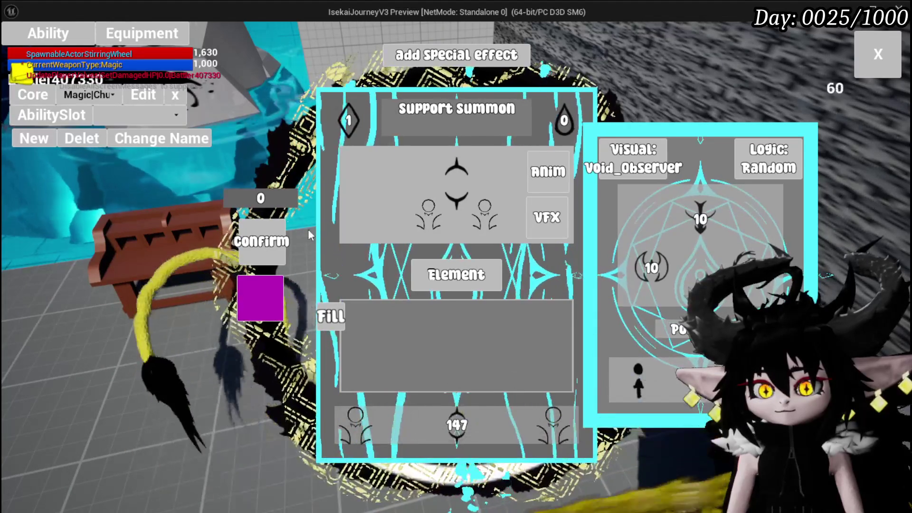
{"action": "mouse_move", "coordinate": [773, 162]}
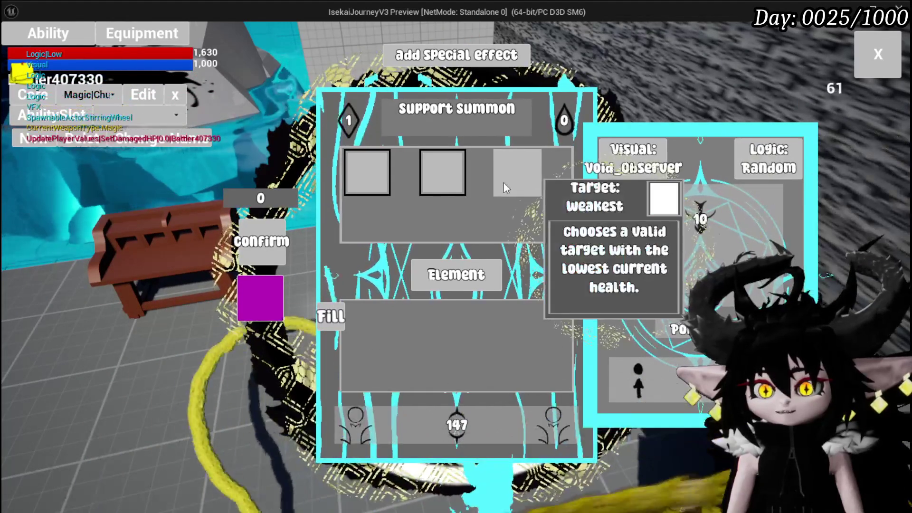
{"action": "left_click", "coordinate": [444, 179]}
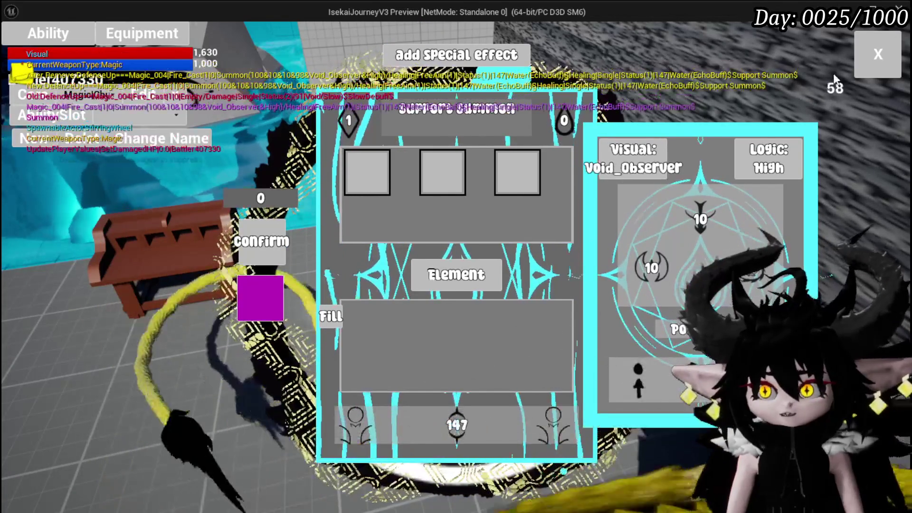
Step: Close the card editor and open the Tank Summon card from the saved ability sets
{"action": "left_click", "coordinate": [861, 65]}
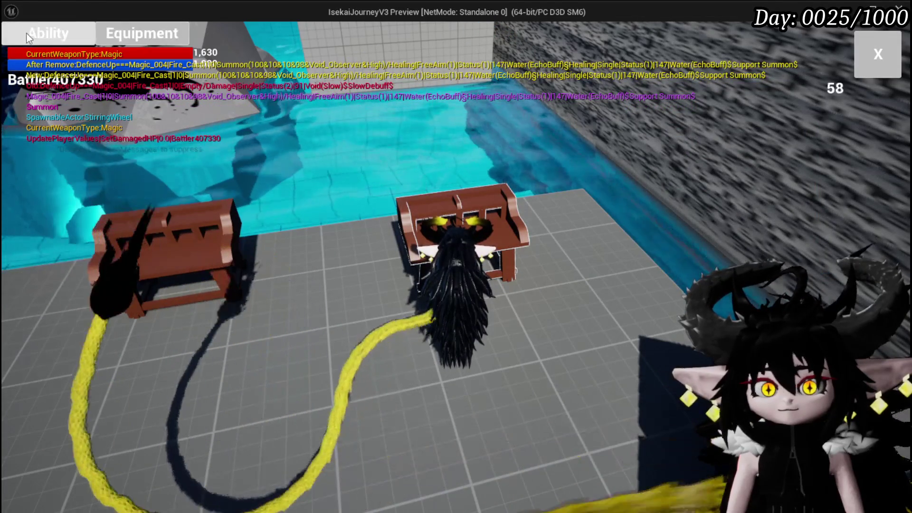
{"action": "left_click", "coordinate": [29, 32]}
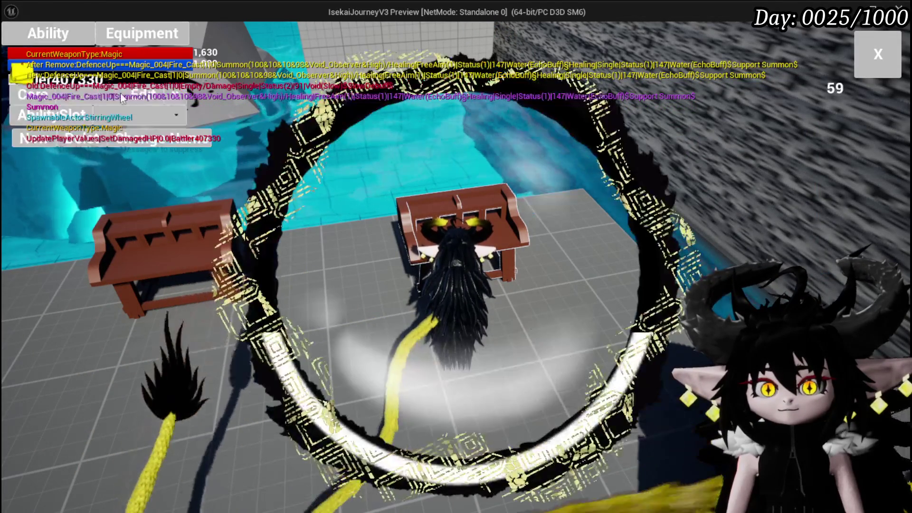
{"action": "left_click", "coordinate": [107, 99]}
{"action": "left_click", "coordinate": [99, 119]}
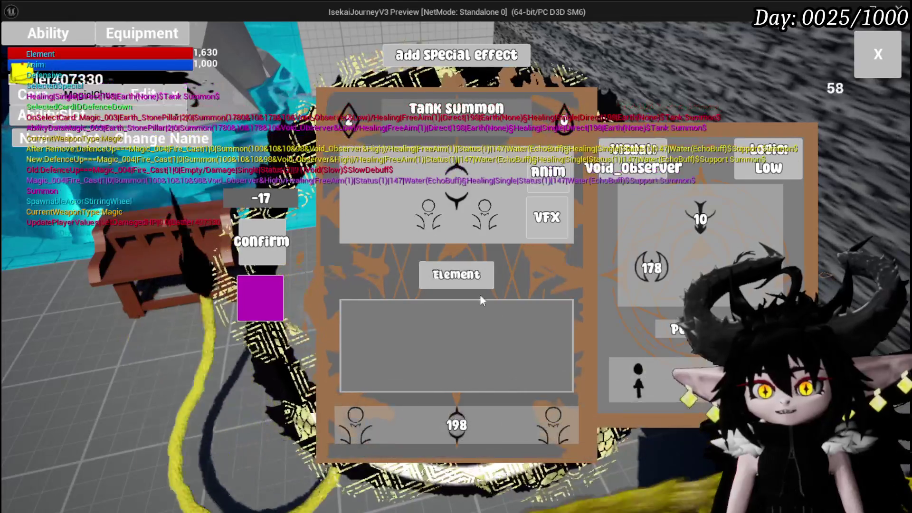
Step: Add the Ephemeral special effect and lower the ability point cost to 1
{"action": "left_click", "coordinate": [439, 64]}
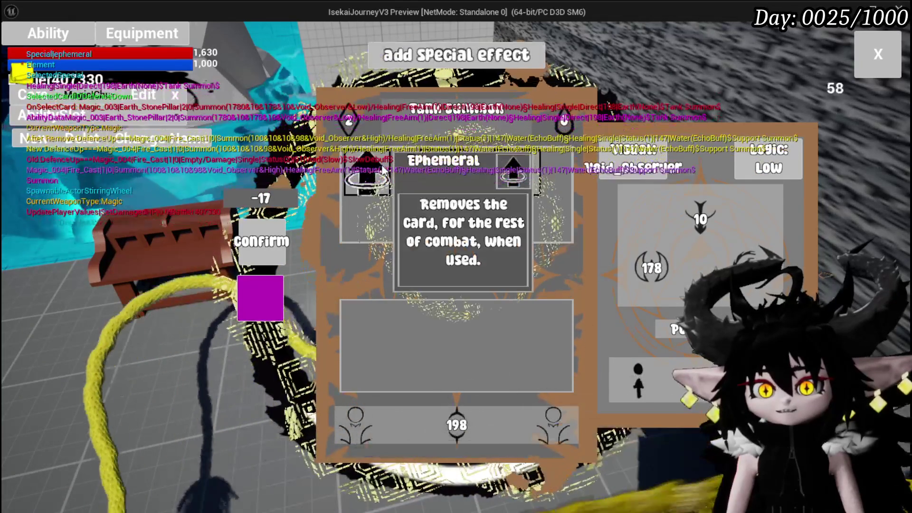
{"action": "left_click", "coordinate": [369, 172]}
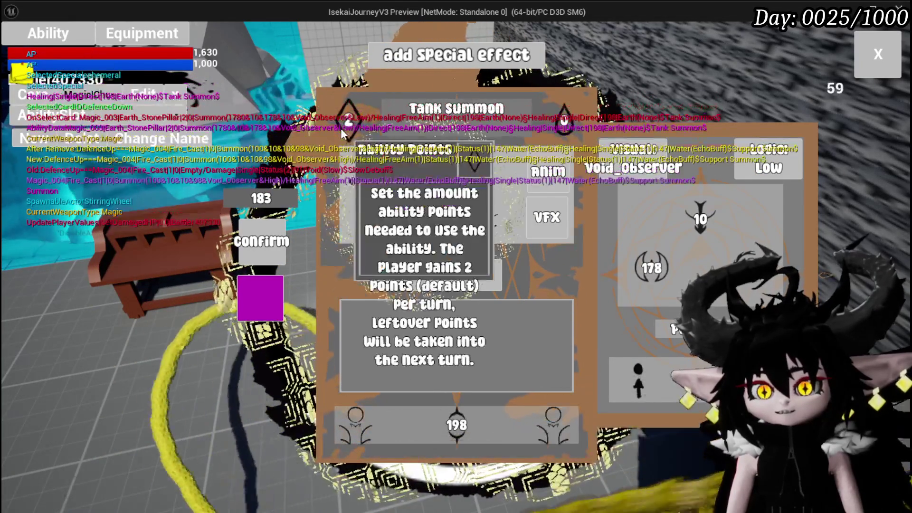
{"action": "left_click", "coordinate": [347, 124]}
{"action": "left_click", "coordinate": [452, 318]}
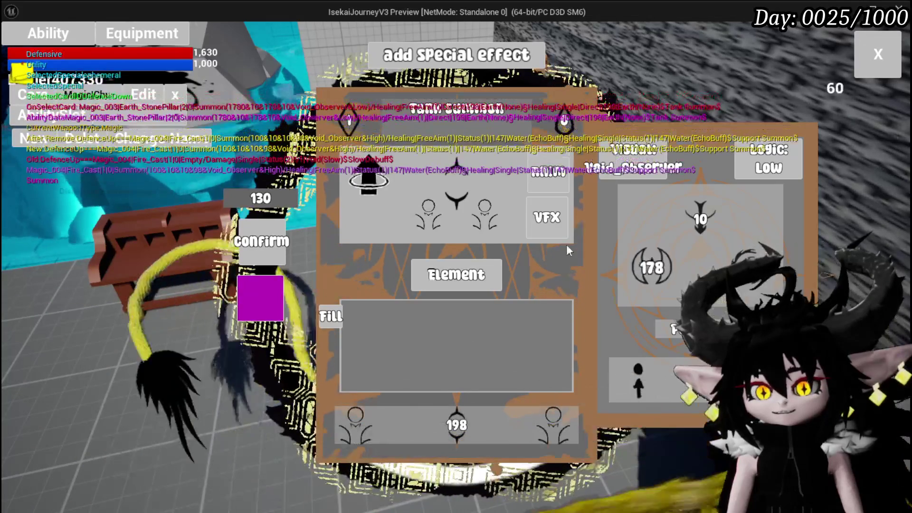
{"action": "mouse_move", "coordinate": [365, 149]}
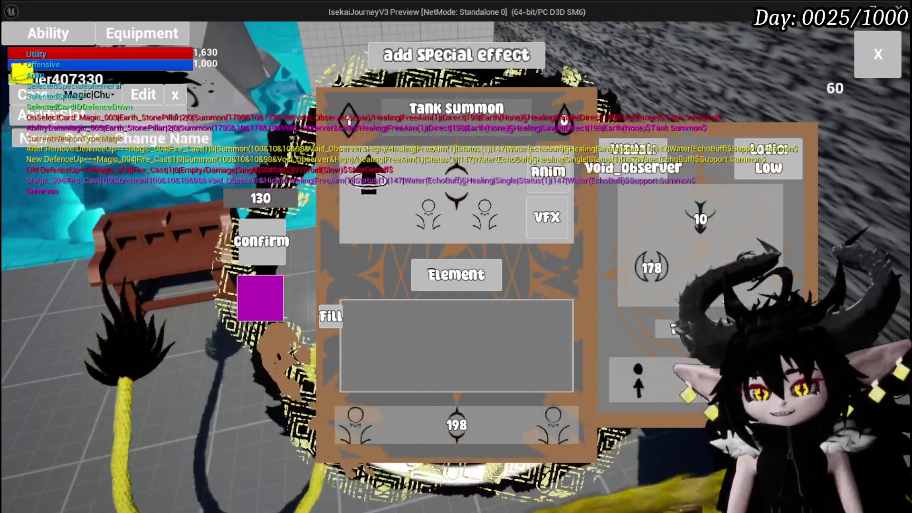
Step: Set the card value to 100, switch targeting to area of effect, and fill 85
{"action": "mouse_move", "coordinate": [610, 307]}
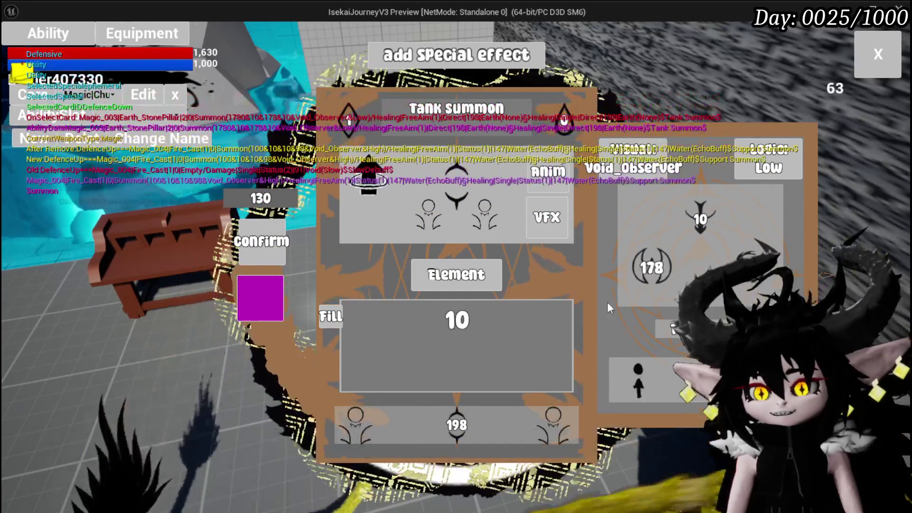
{"action": "left_click", "coordinate": [457, 319]}
{"action": "type", "text": "0"}
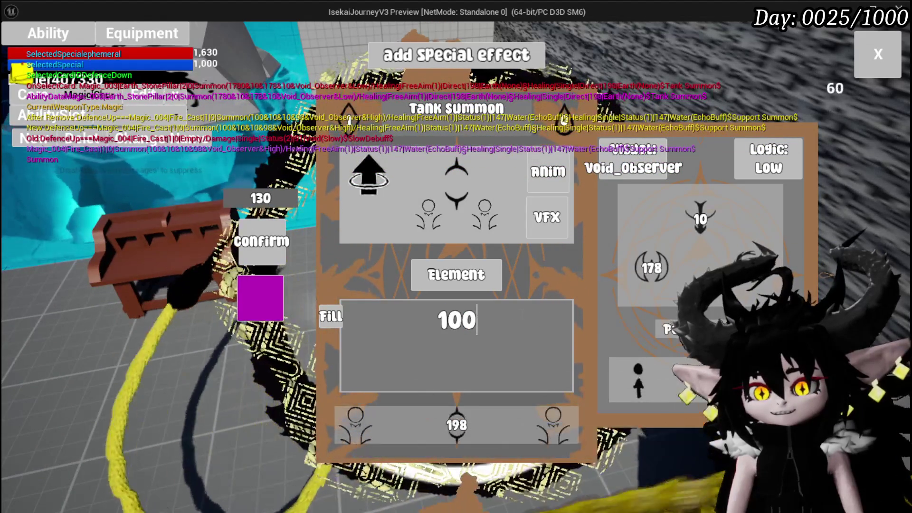
{"action": "key", "text": "Return"}
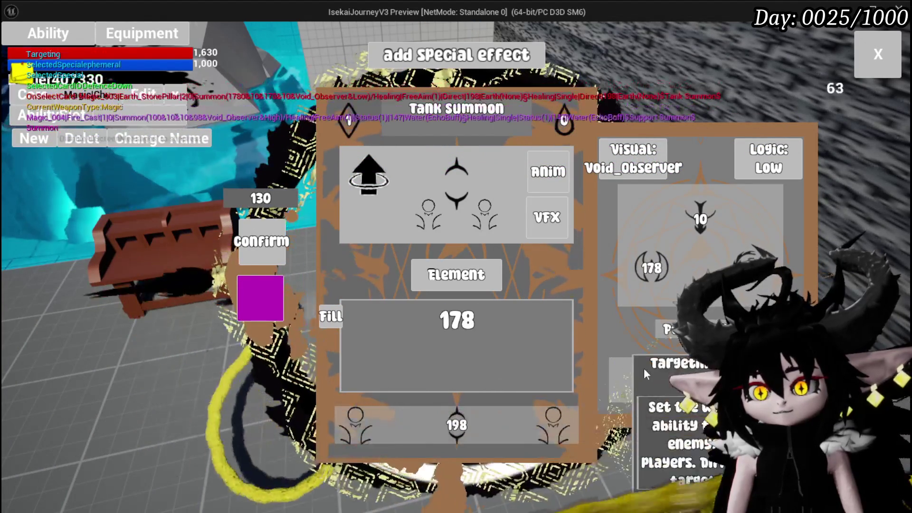
{"action": "left_click", "coordinate": [442, 172]}
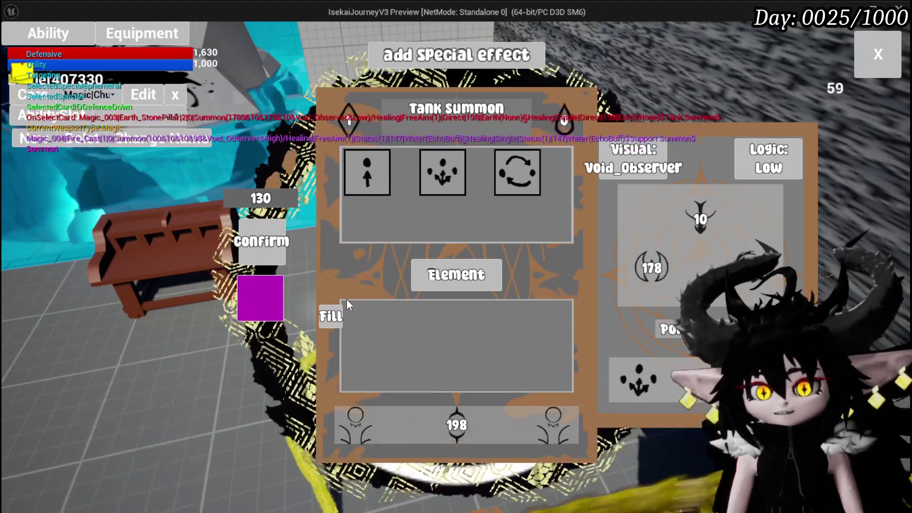
{"action": "left_click", "coordinate": [453, 427]}
{"action": "type", "text": "85"}
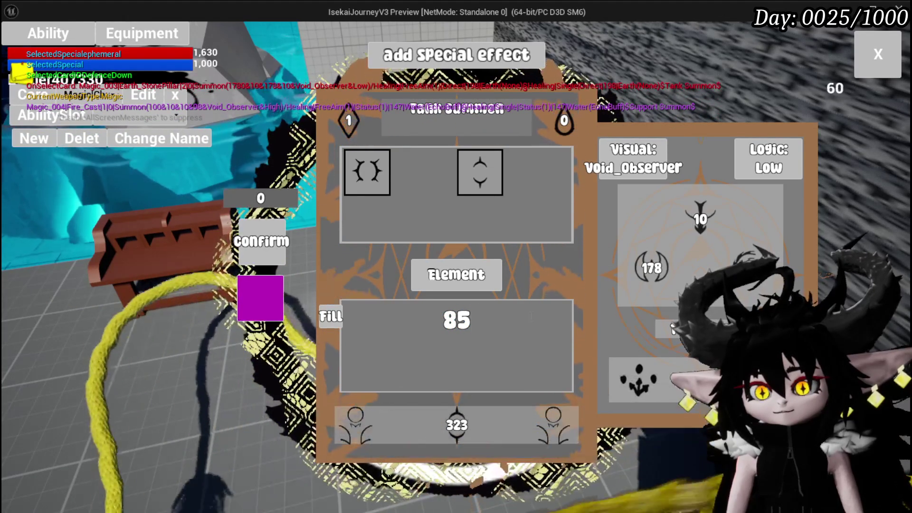
{"action": "key", "text": "Return"}
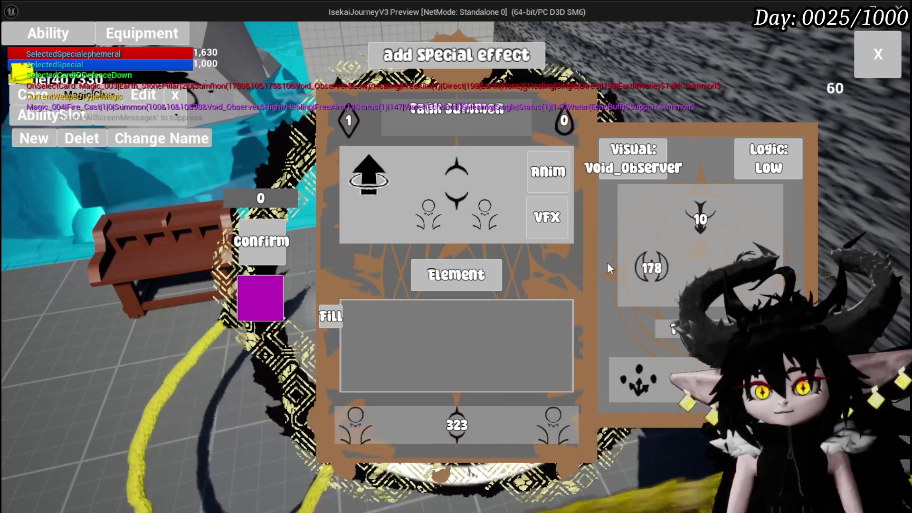
Step: Apply the Nature_Cast visual effect, confirm the special effect, and open the settings menu
{"action": "left_click", "coordinate": [546, 219]}
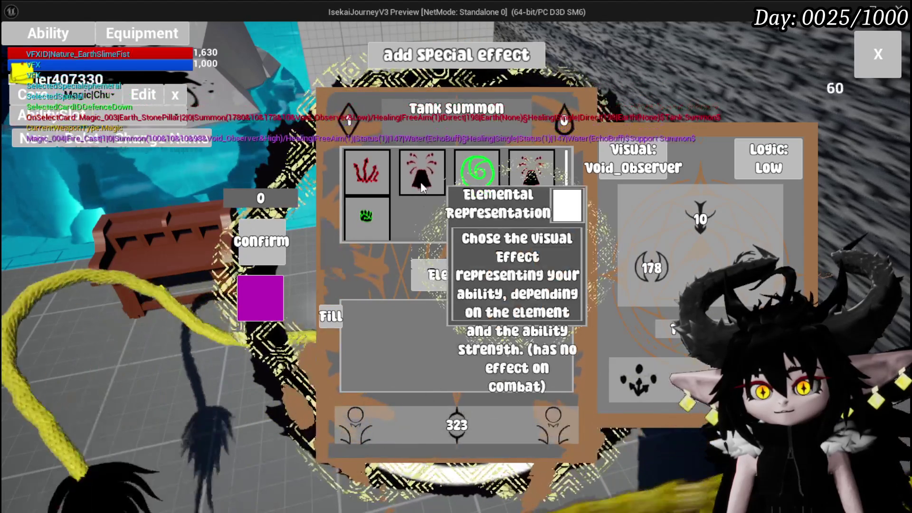
{"action": "left_click", "coordinate": [459, 189]}
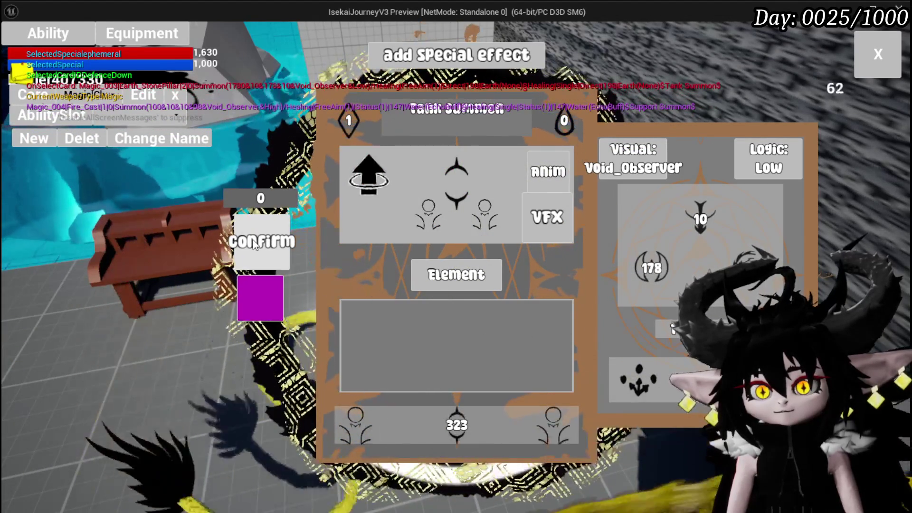
{"action": "left_click", "coordinate": [254, 243]}
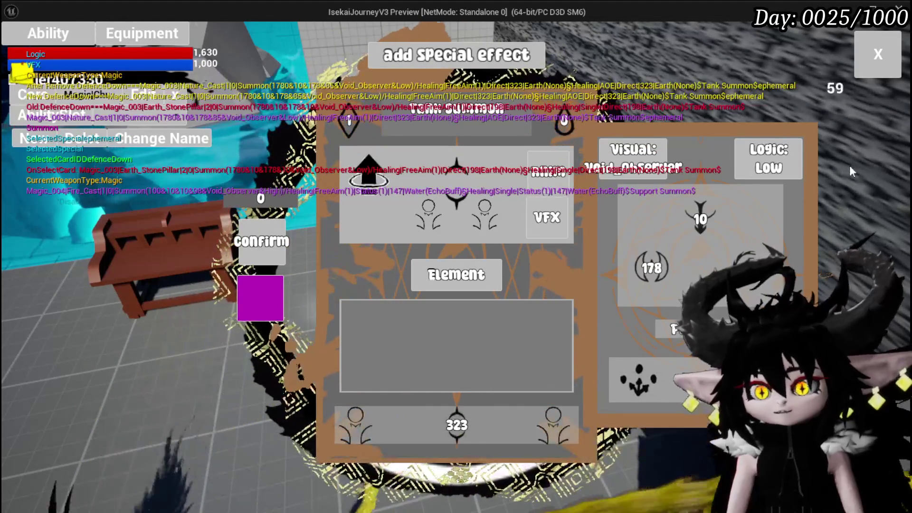
{"action": "left_click", "coordinate": [870, 69]}
{"action": "key", "text": "Escape"}
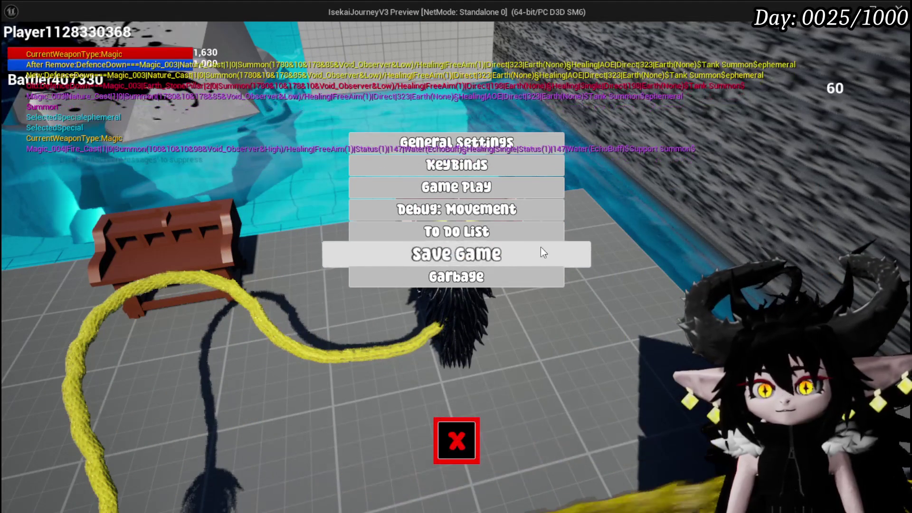
Step: Save the game, close the settings menu, walk onto the grass and engage Slime_Wind
{"action": "left_click", "coordinate": [540, 252]}
{"action": "key", "text": "Escape"}
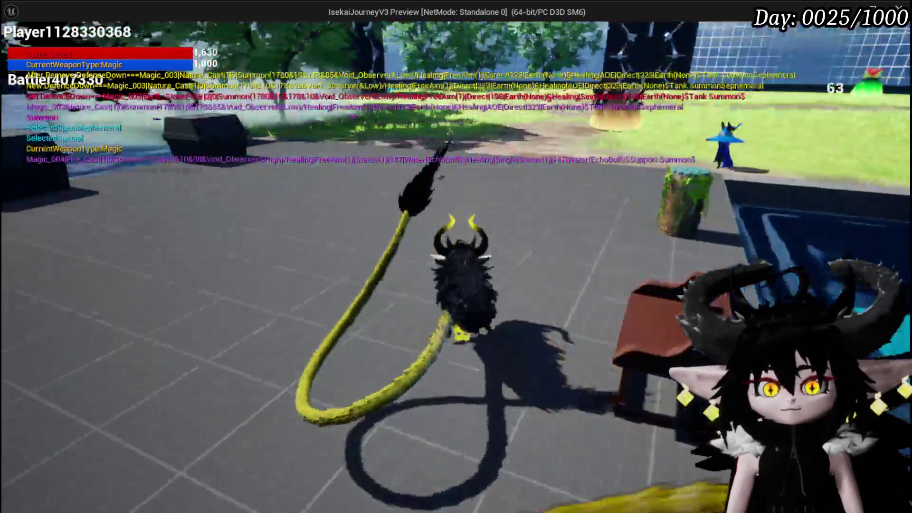
{"action": "key", "text": "w"}
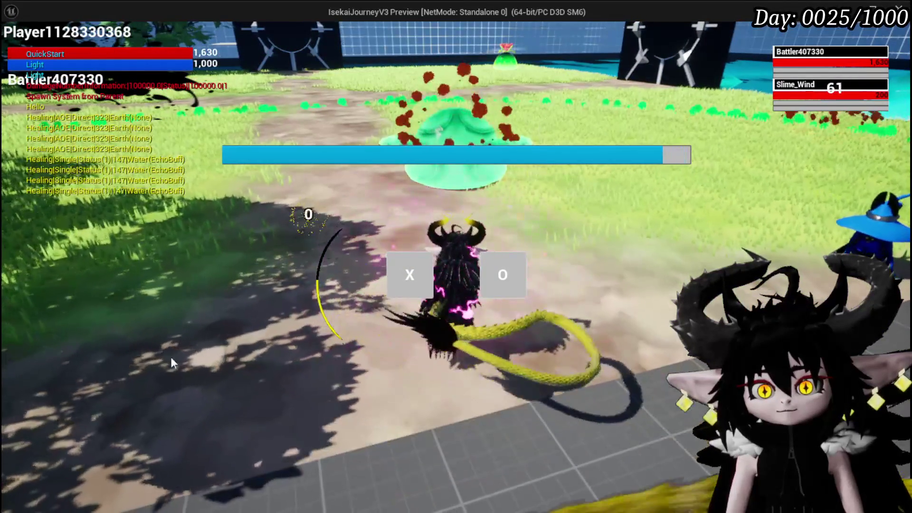
{"action": "left_click", "coordinate": [398, 280]}
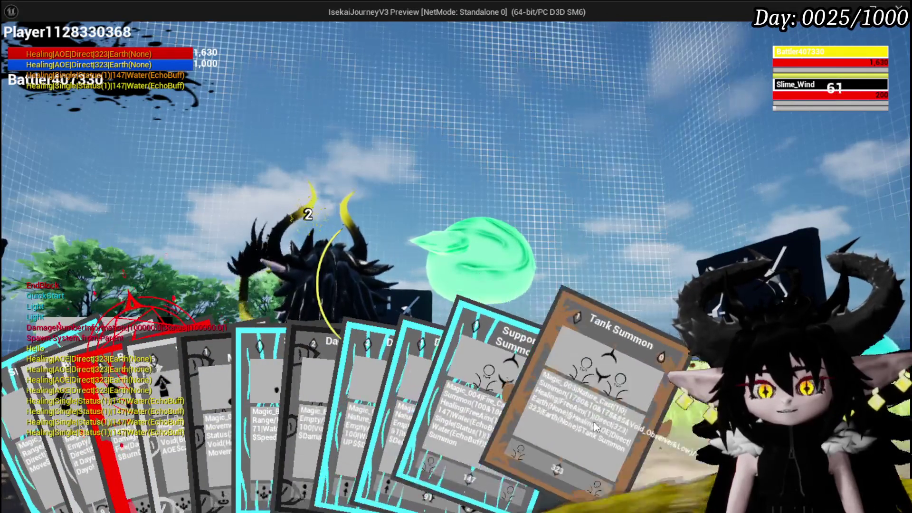
Step: Cast the Tank Summon and Support Summon cards onto the field, then end the turn
{"action": "left_click", "coordinate": [569, 421]}
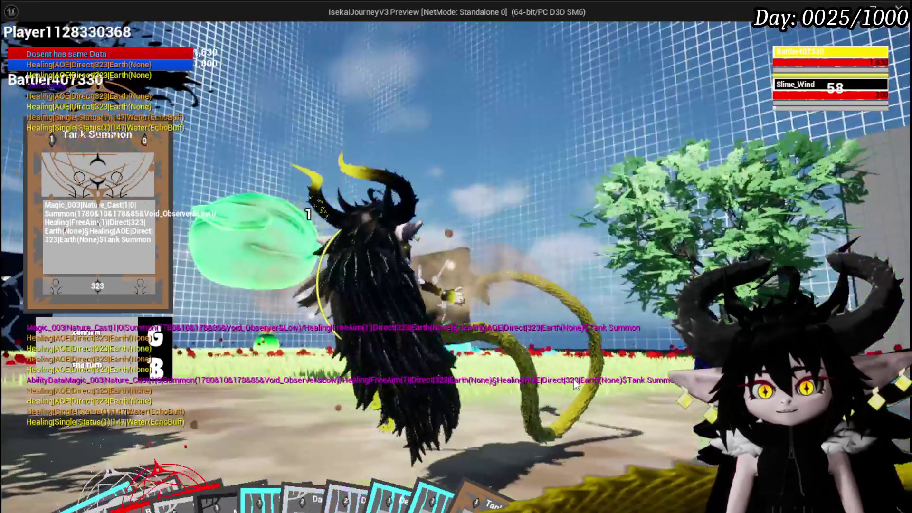
{"action": "left_click", "coordinate": [575, 384]}
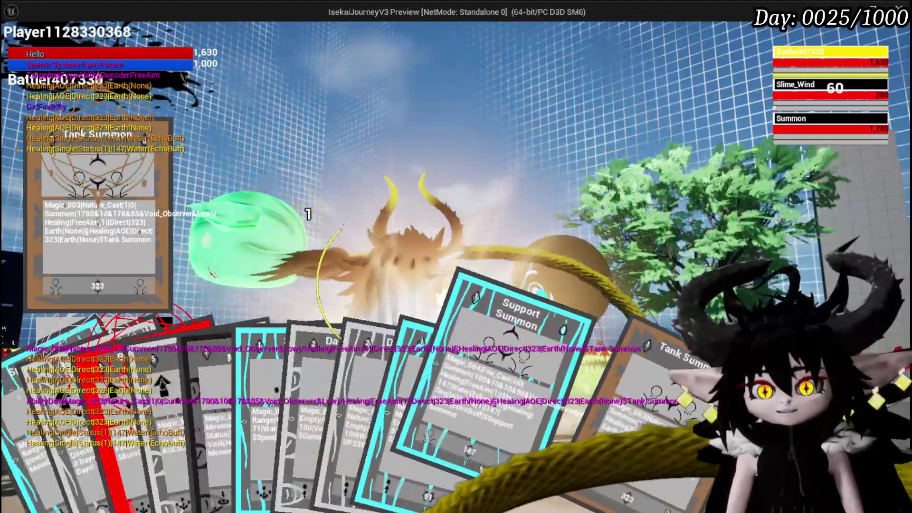
{"action": "left_click", "coordinate": [488, 381]}
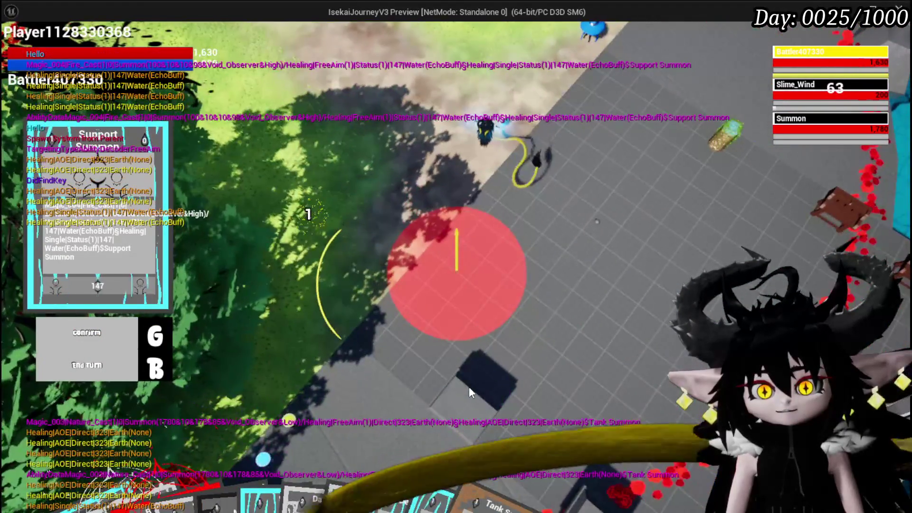
{"action": "left_click", "coordinate": [469, 387]}
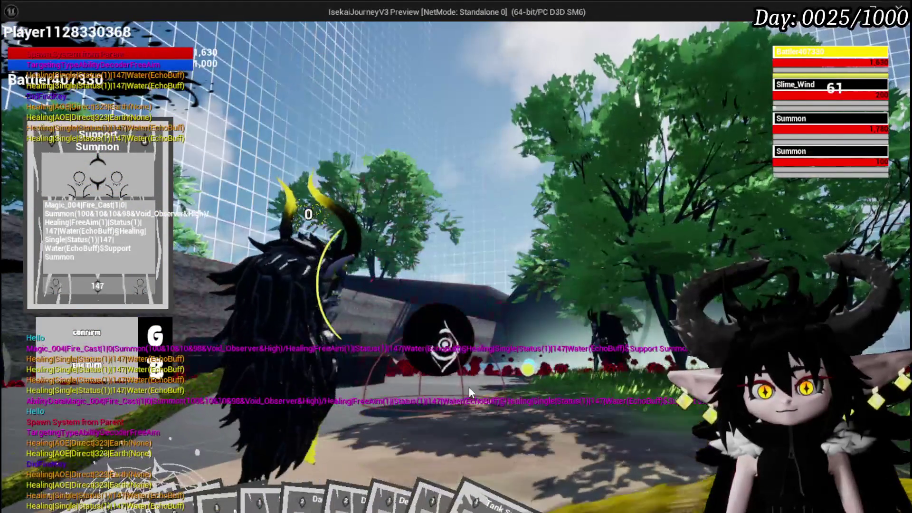
{"action": "key", "text": "w"}
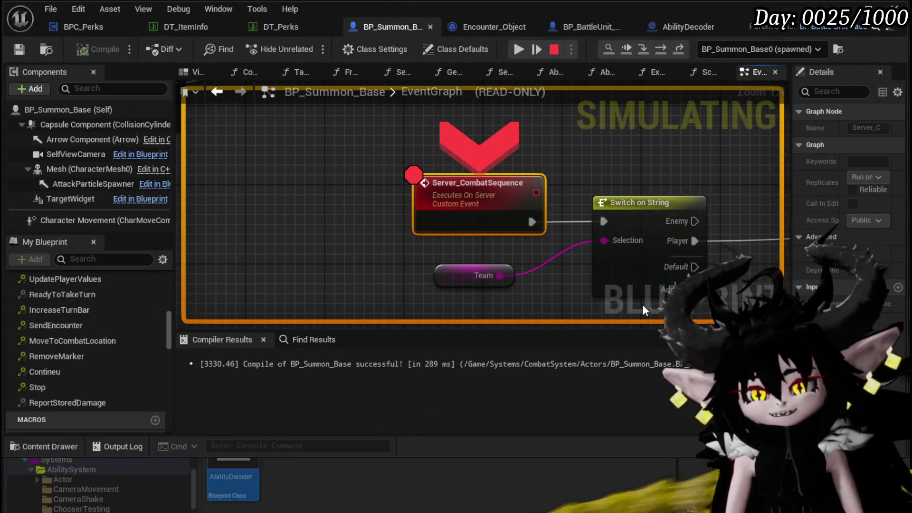
Step: Resume, end the turn, then disable the Server_CombatSequence breakpoint and resume play
{"action": "left_click", "coordinate": [515, 51]}
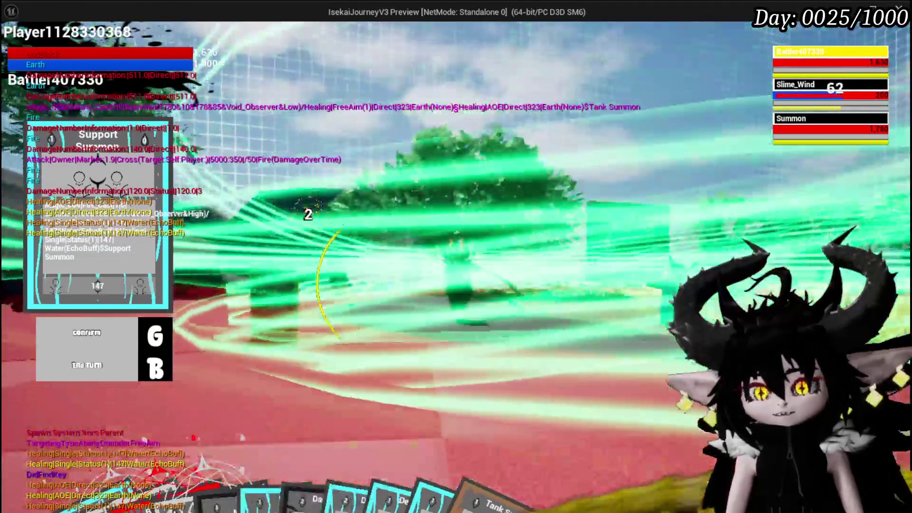
{"action": "key", "text": "b"}
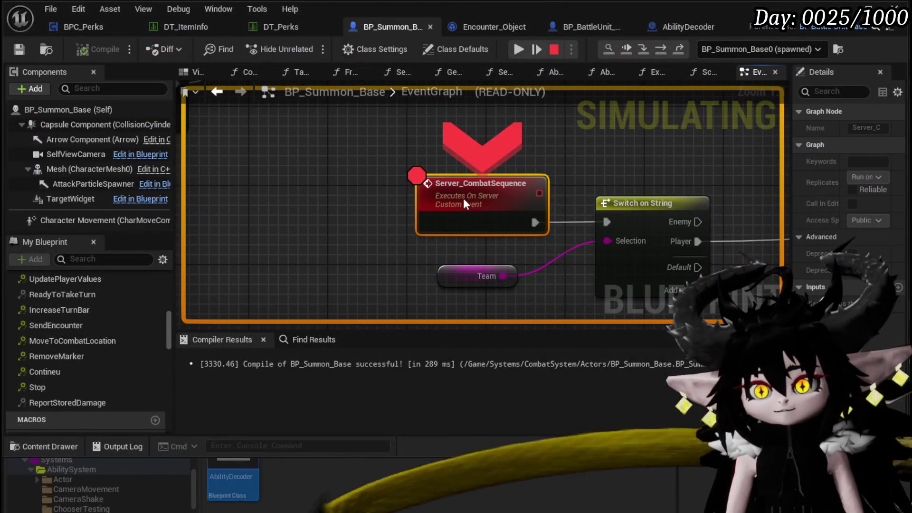
{"action": "right_click", "coordinate": [464, 201]}
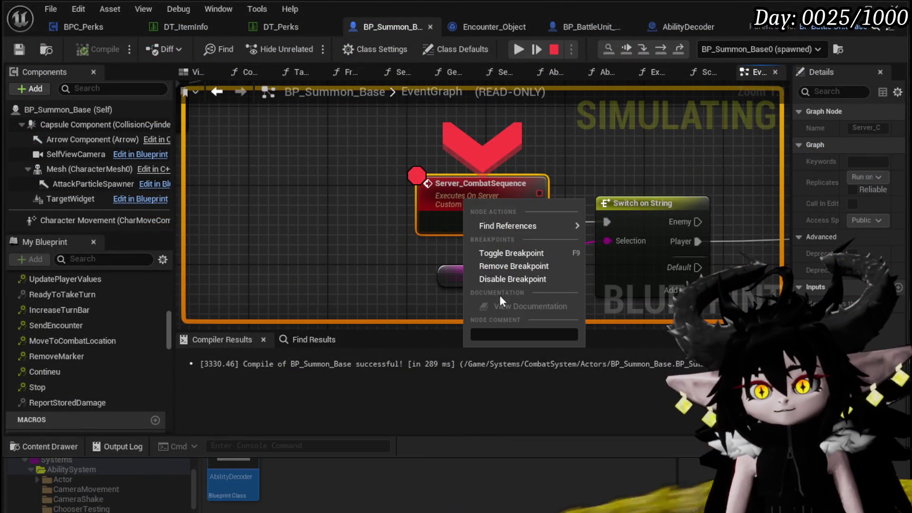
{"action": "left_click", "coordinate": [503, 278]}
{"action": "left_click", "coordinate": [518, 50]}
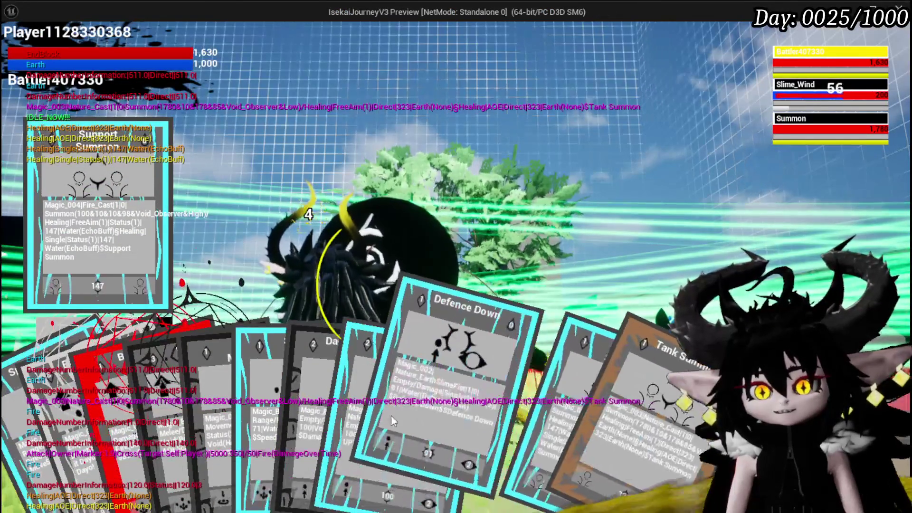
Step: Play the Tank Summon card, confirm its placement, then play Support Summon
{"action": "left_click", "coordinate": [574, 409]}
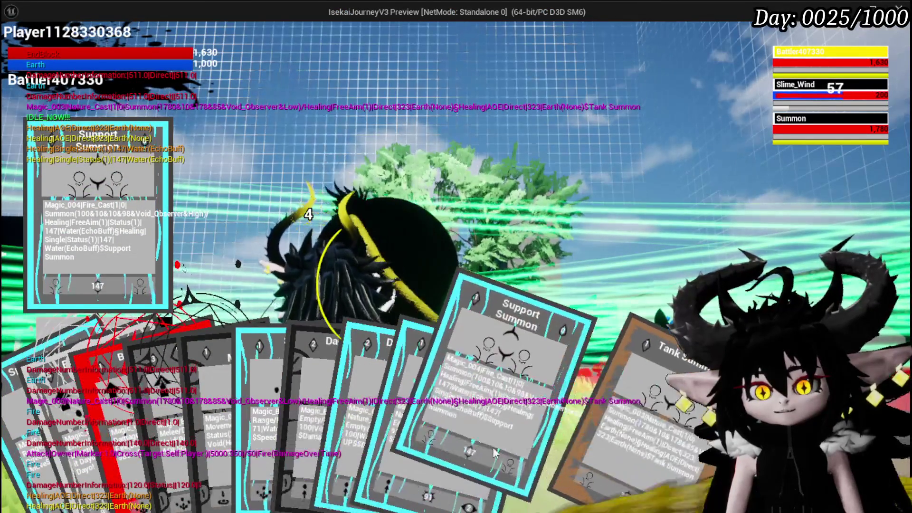
{"action": "key", "text": "g"}
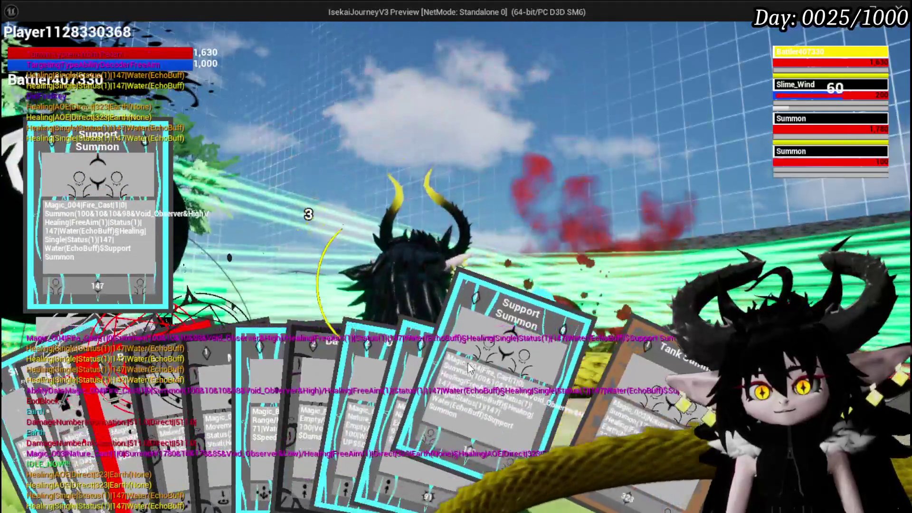
{"action": "left_click", "coordinate": [468, 364]}
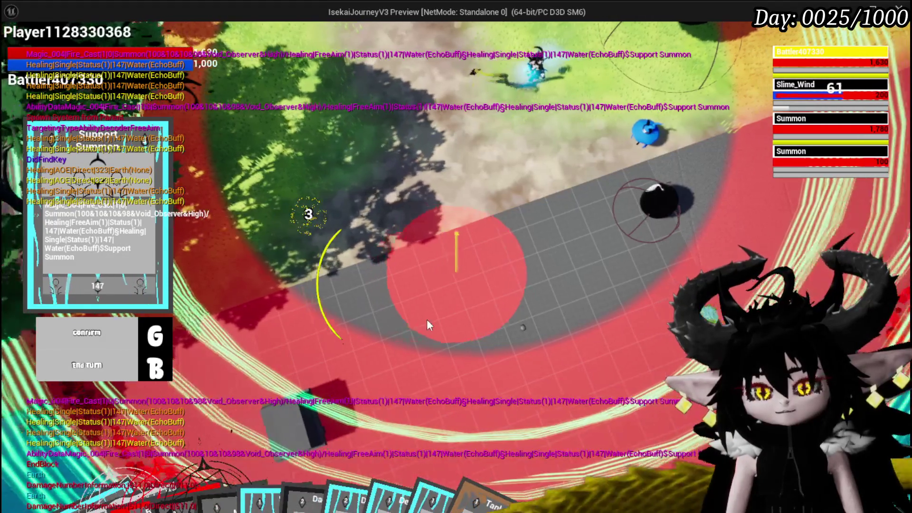
Step: Select the Defence UP card, then ready the Void AOE card
{"action": "mouse_move", "coordinate": [546, 422]}
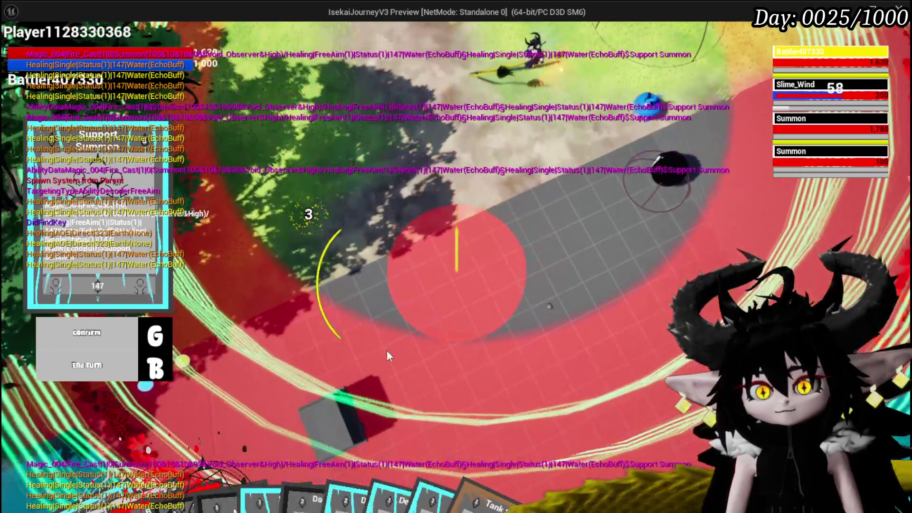
{"action": "mouse_move", "coordinate": [399, 484]}
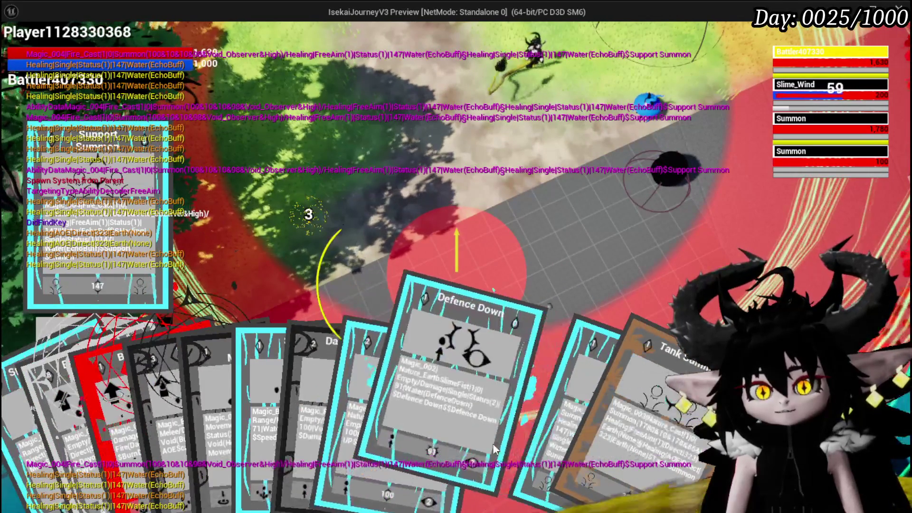
{"action": "left_click", "coordinate": [392, 425]}
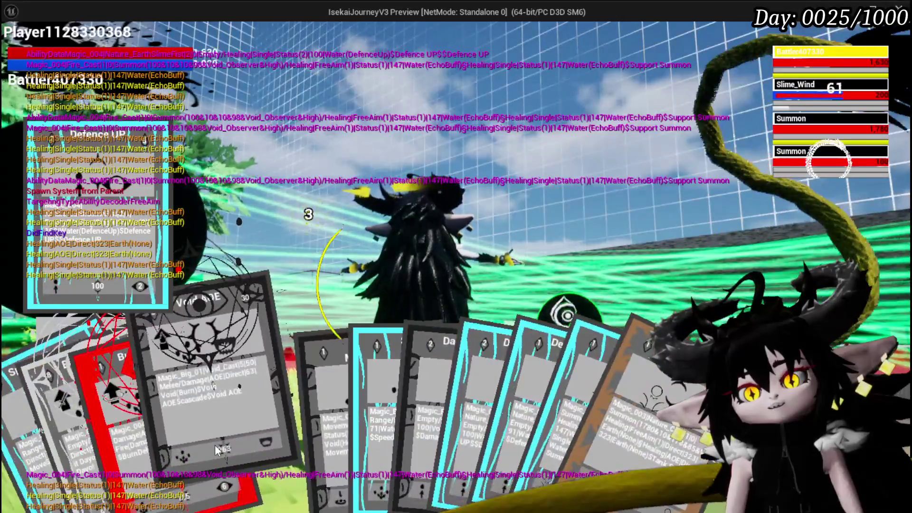
{"action": "left_click", "coordinate": [215, 445]}
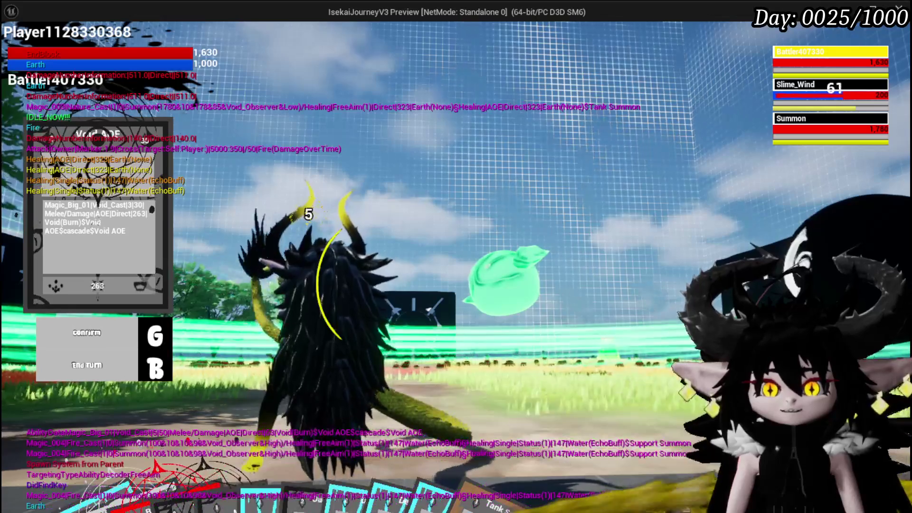
Step: Cast Void AOE, then play the Support Summon card and confirm its placement
{"action": "key", "text": "g"}
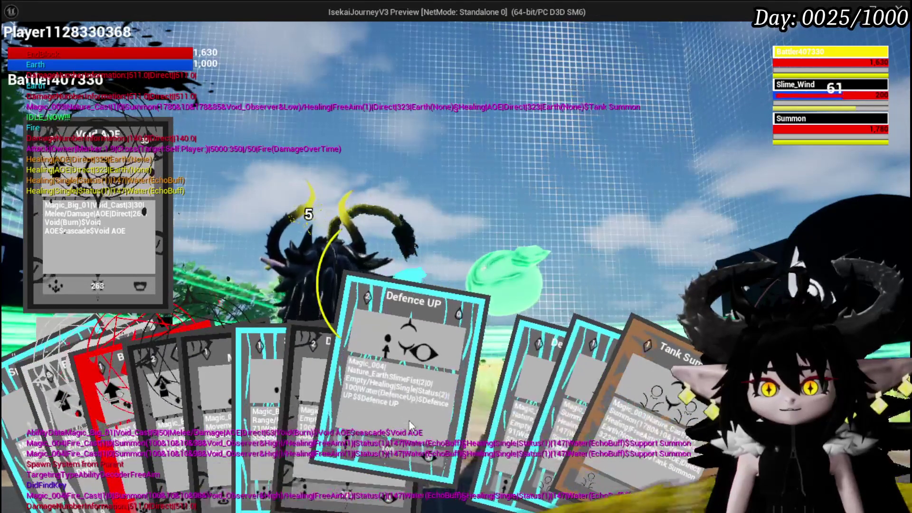
{"action": "left_click", "coordinate": [483, 411]}
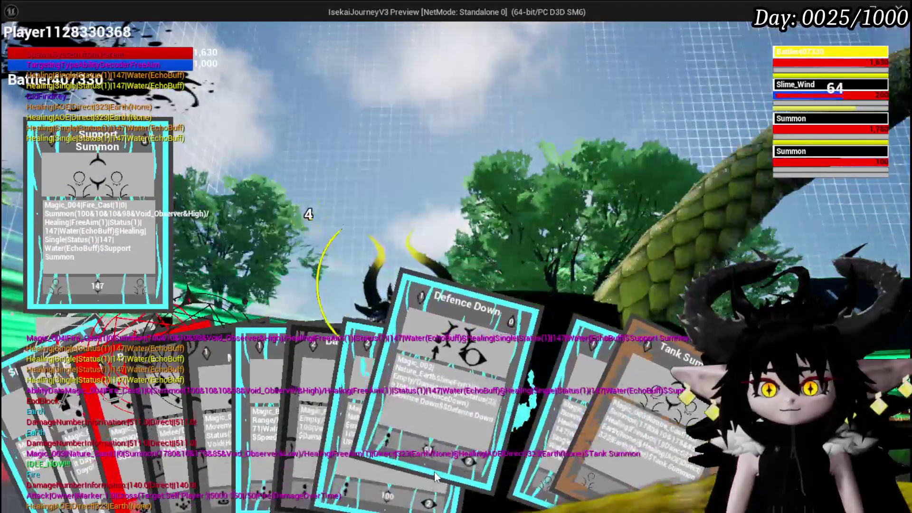
{"action": "scroll", "coordinate": [428, 457], "scroll_direction": "down", "scroll_amount": 1}
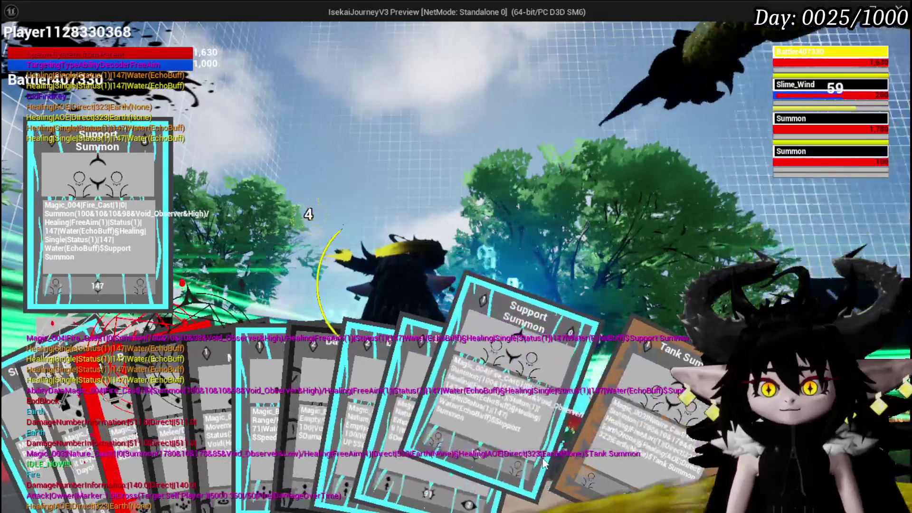
{"action": "scroll", "coordinate": [440, 356], "scroll_direction": "up", "scroll_amount": 1}
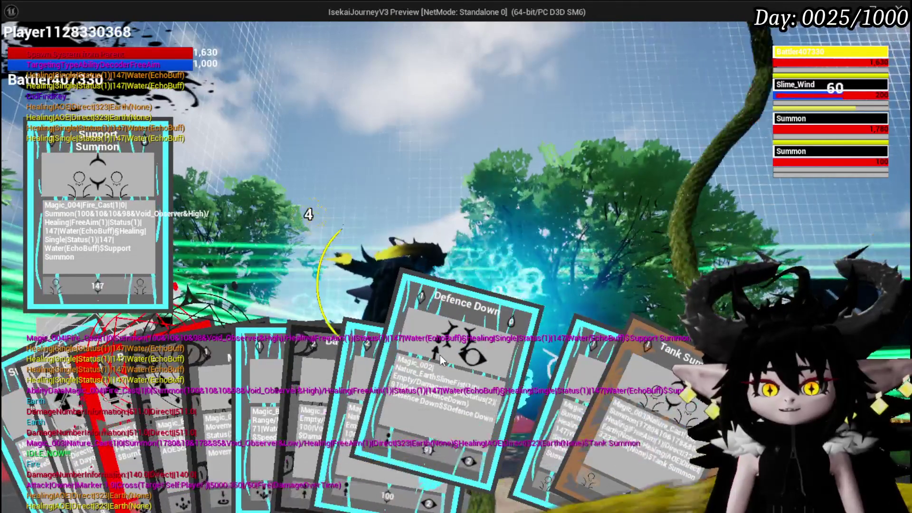
{"action": "left_click", "coordinate": [440, 356]}
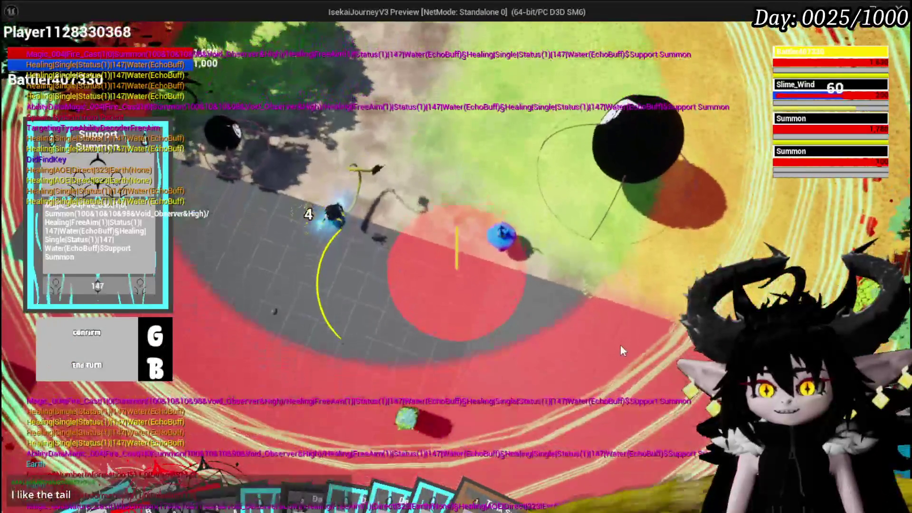
{"action": "left_click", "coordinate": [620, 344]}
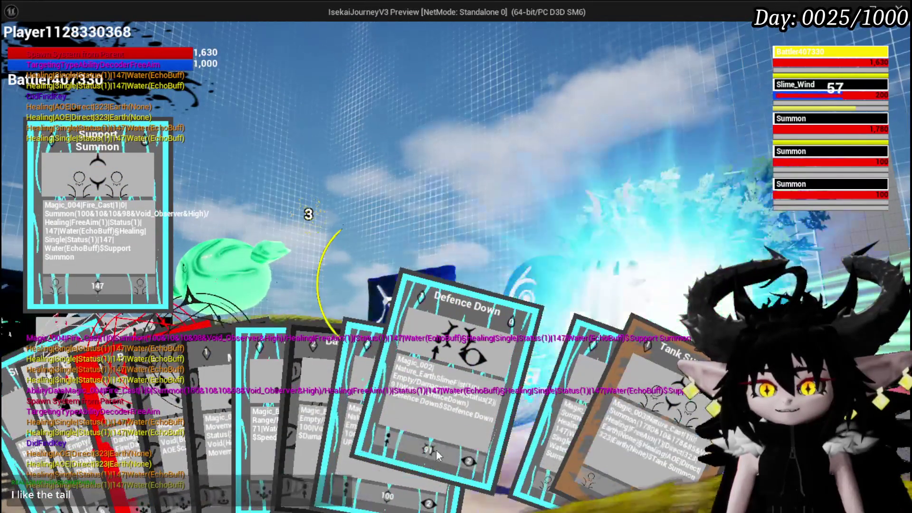
Step: Switch from Defence Down to Defence UP, cast it on a Summon, and pick Defence UP again
{"action": "left_click", "coordinate": [437, 449]}
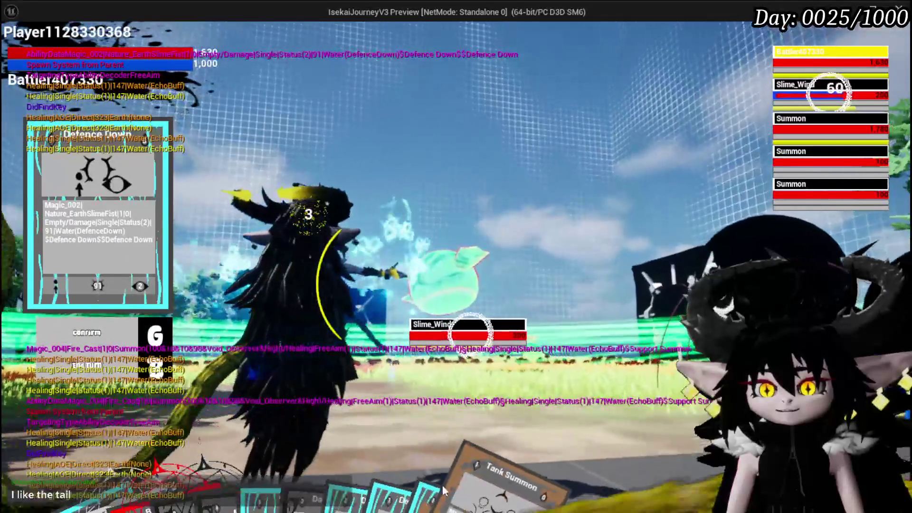
{"action": "left_click", "coordinate": [345, 495]}
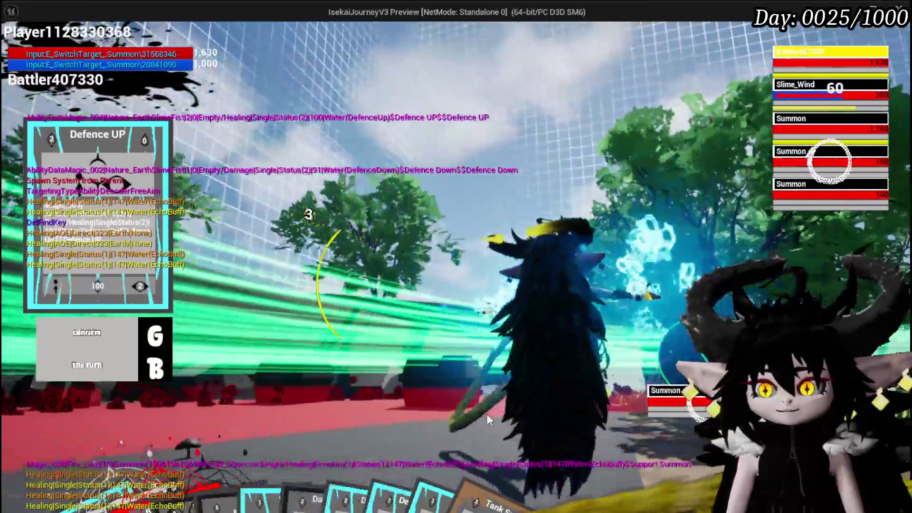
{"action": "key", "text": "e"}
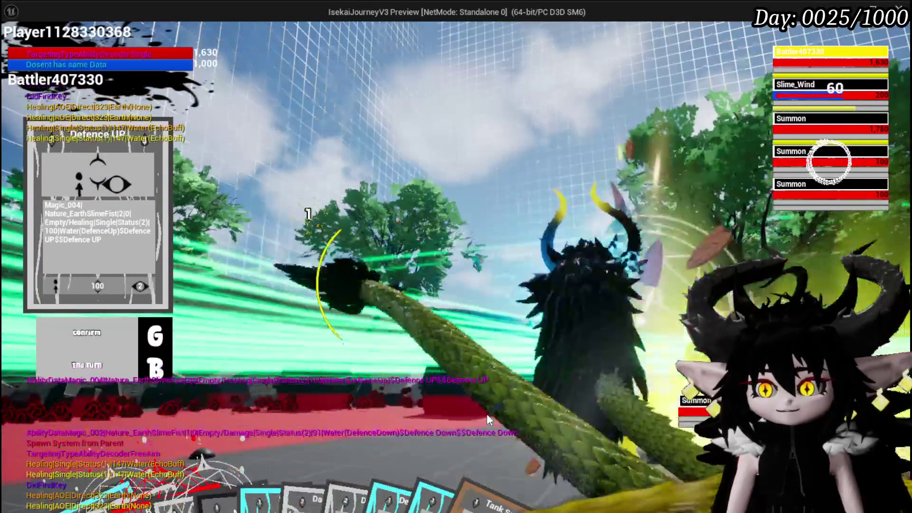
{"action": "key", "text": "g"}
{"action": "key", "text": "e"}
{"action": "key", "text": "e"}
{"action": "key", "text": "e"}
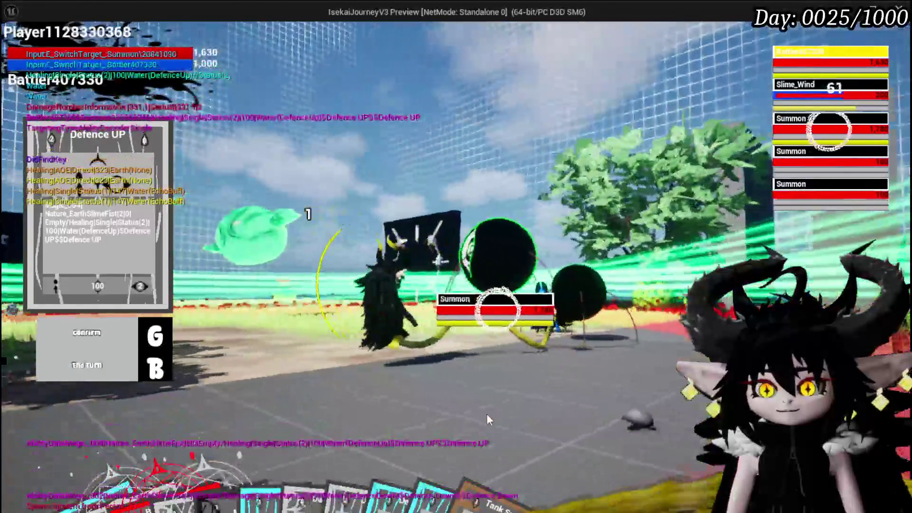
{"action": "key", "text": "e"}
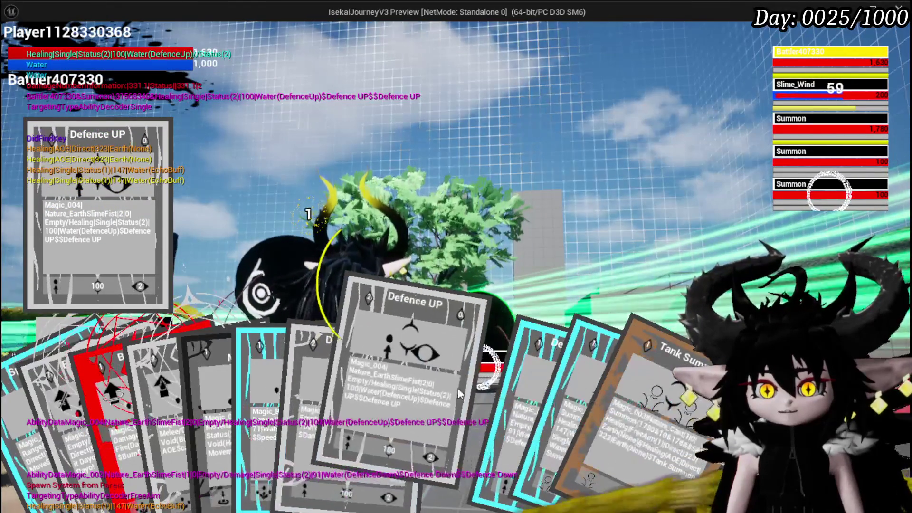
{"action": "left_click", "coordinate": [459, 393]}
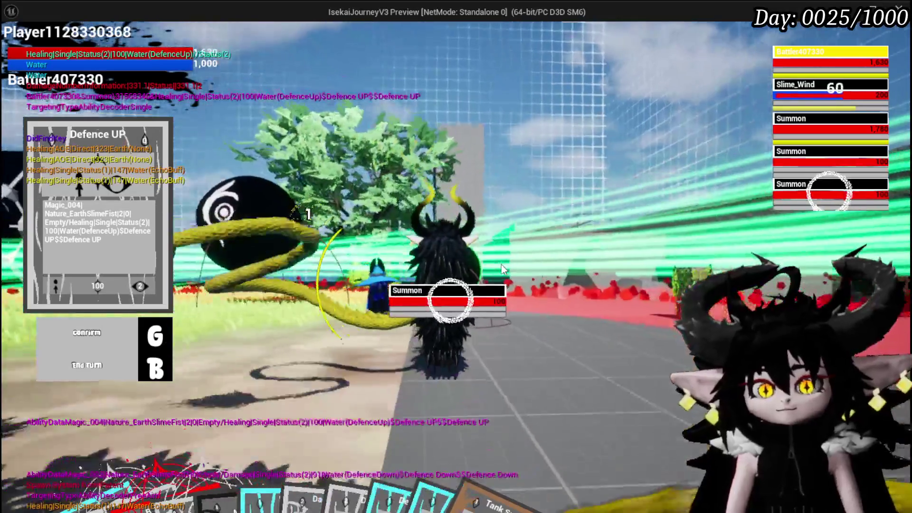
Step: Confirm Defence UP, then pick Support Summon and aim its placement on the field
{"action": "key", "text": "g"}
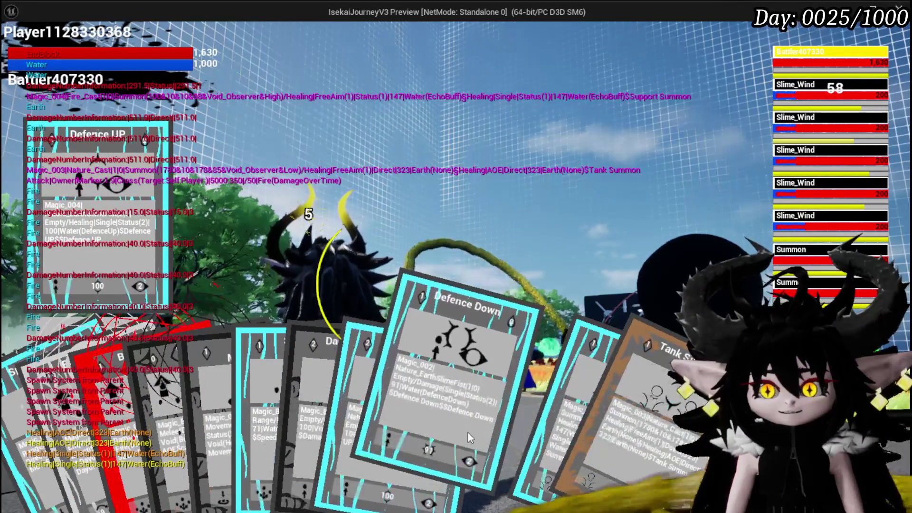
{"action": "left_click", "coordinate": [526, 427]}
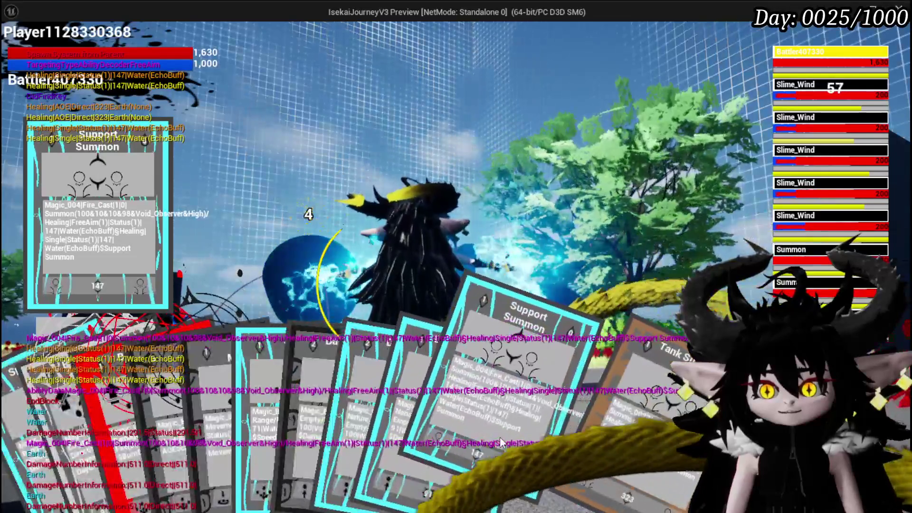
{"action": "left_click", "coordinate": [431, 488]}
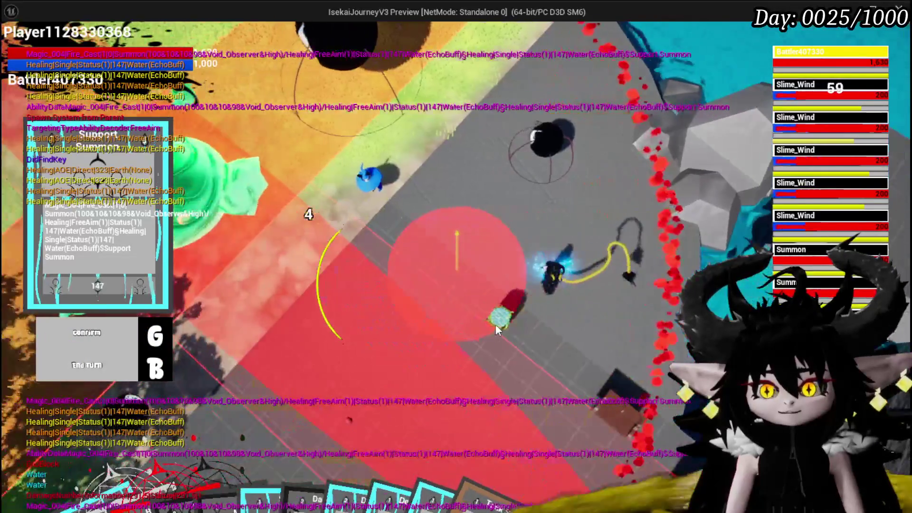
{"action": "key", "text": "g"}
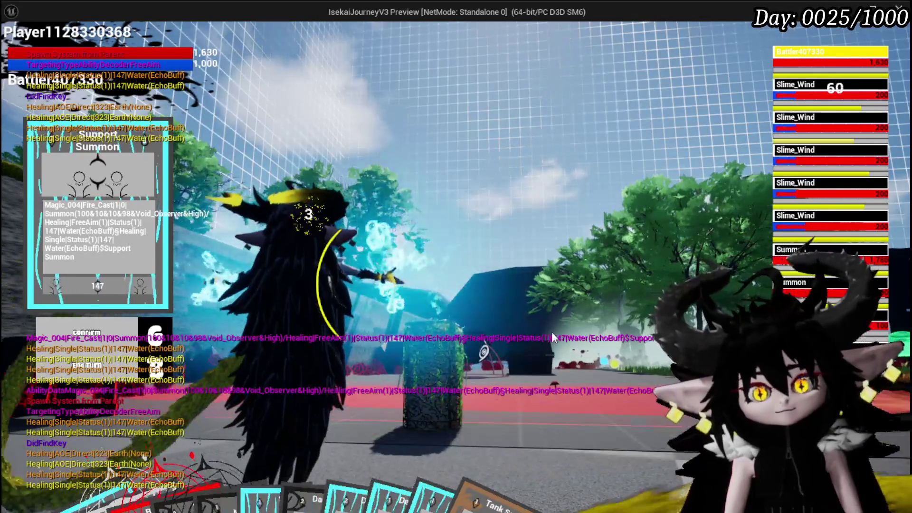
{"action": "mouse_move", "coordinate": [451, 499]}
{"action": "left_click", "coordinate": [461, 459]}
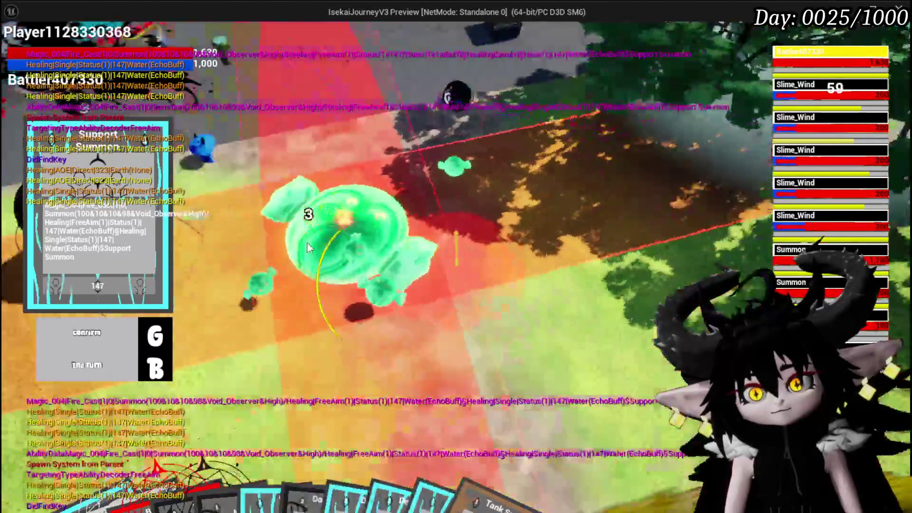
Step: Cast the Support Summon on the aimed area and place the creature in the arena
{"action": "key", "text": "g"}
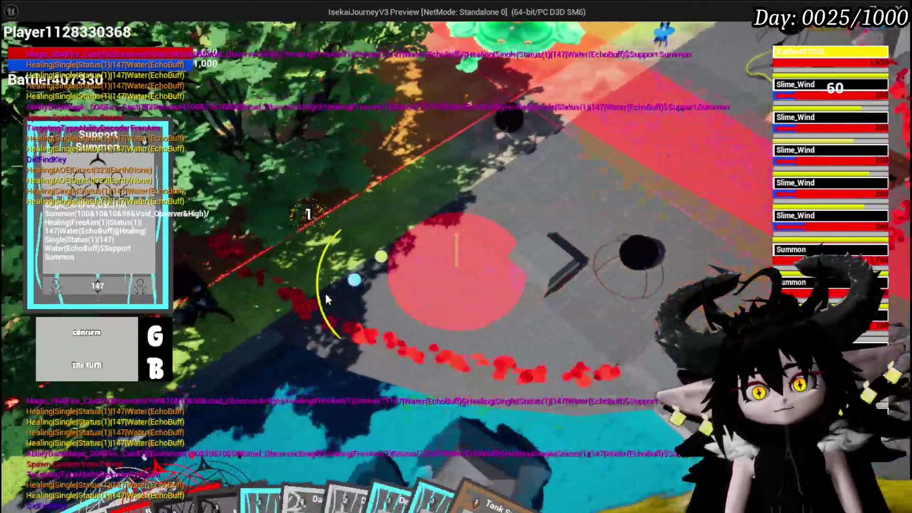
{"action": "left_click", "coordinate": [326, 292]}
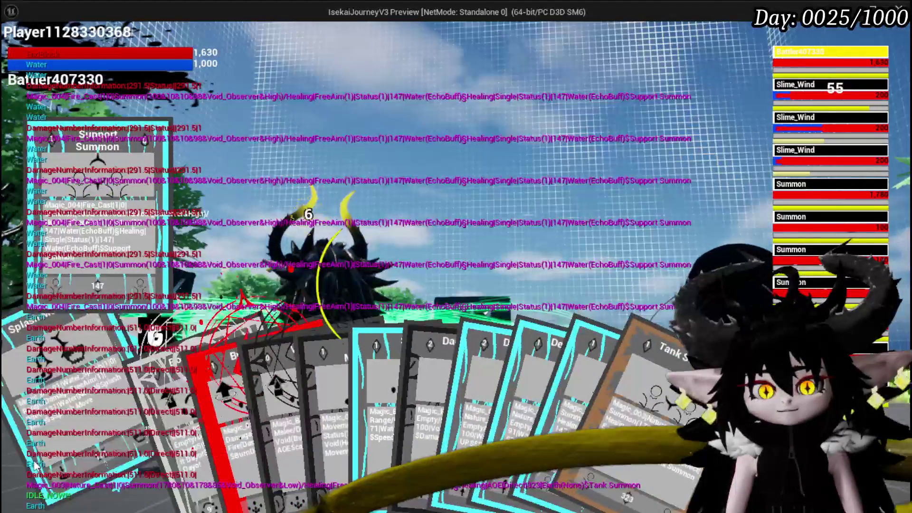
Step: Cast Splash Move on the aimed circle, answer X to the prompt, and stop Play In Editor
{"action": "left_click", "coordinate": [271, 386]}
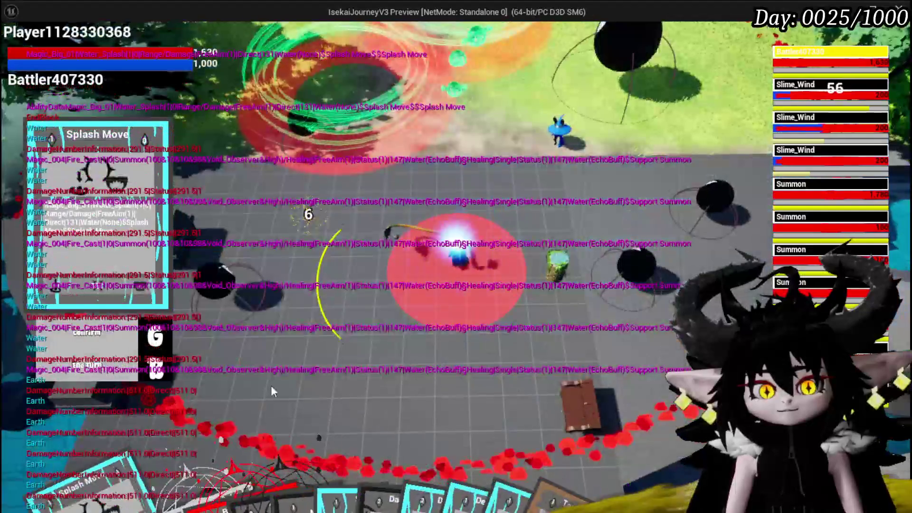
{"action": "left_click", "coordinate": [452, 340]}
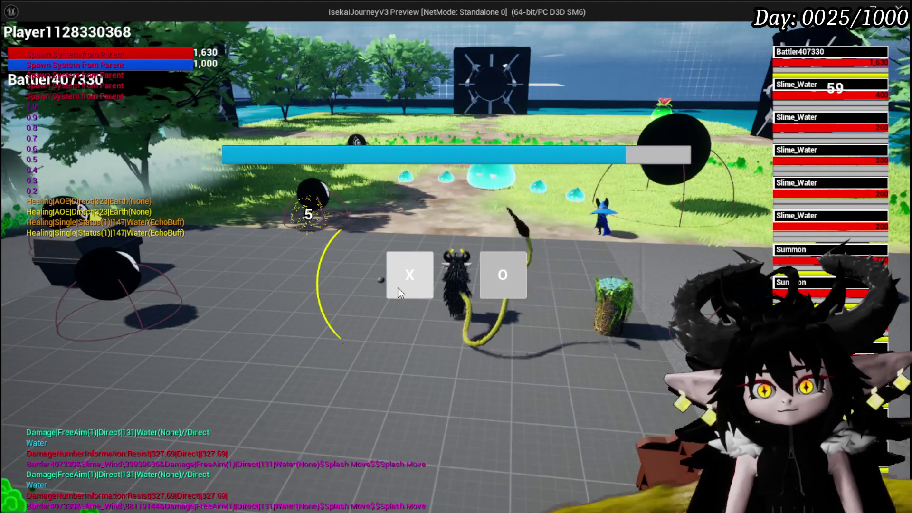
{"action": "left_click", "coordinate": [398, 288]}
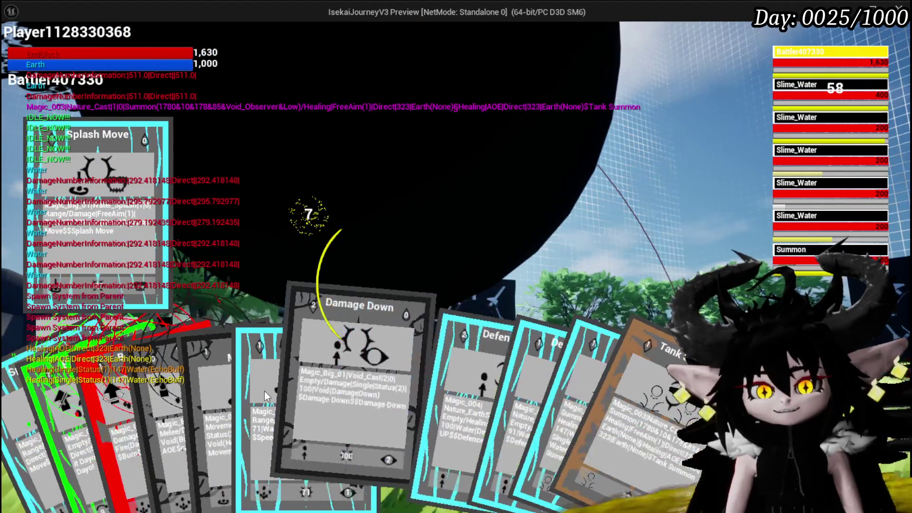
{"action": "key", "text": "Escape"}
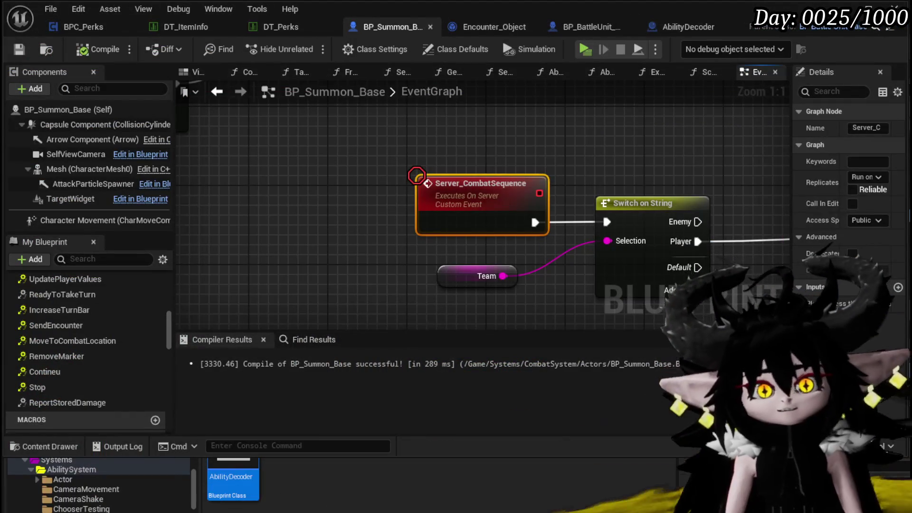
Step: Zoom out and pan the BP_Summon_Base graph, then switch to the L_DungeonCreationTest editor
{"action": "scroll", "coordinate": [405, 159], "scroll_direction": "down", "scroll_amount": 3}
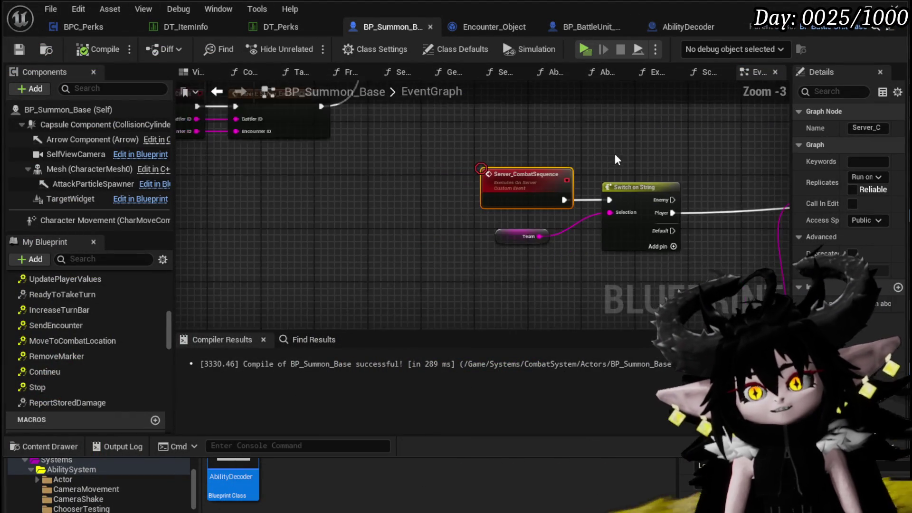
{"action": "scroll", "coordinate": [406, 158], "scroll_direction": "down", "scroll_amount": 1}
{"action": "mouse_move", "coordinate": [697, 162]}
{"action": "left_mouse_down"}
{"action": "mouse_move", "coordinate": [459, 171]}
{"action": "mouse_move", "coordinate": [196, 76]}
{"action": "left_mouse_up"}
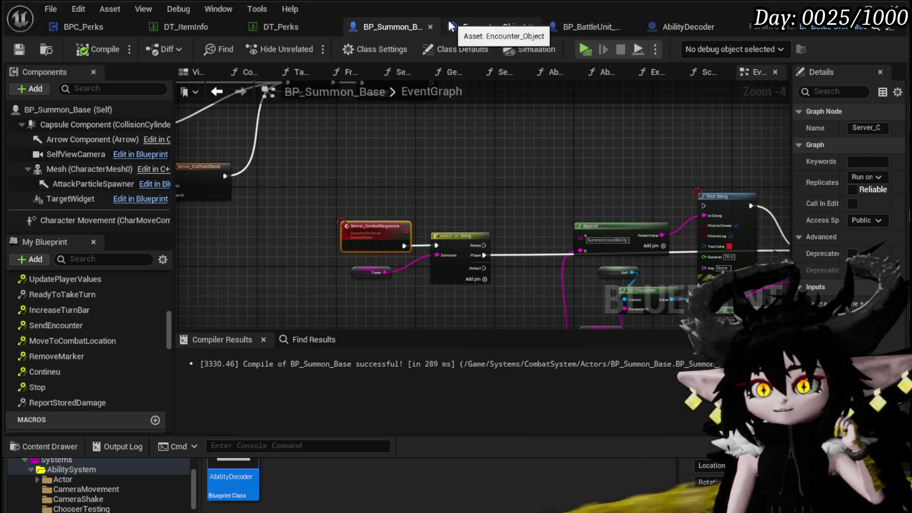
{"action": "key", "text": "alt+Tab"}
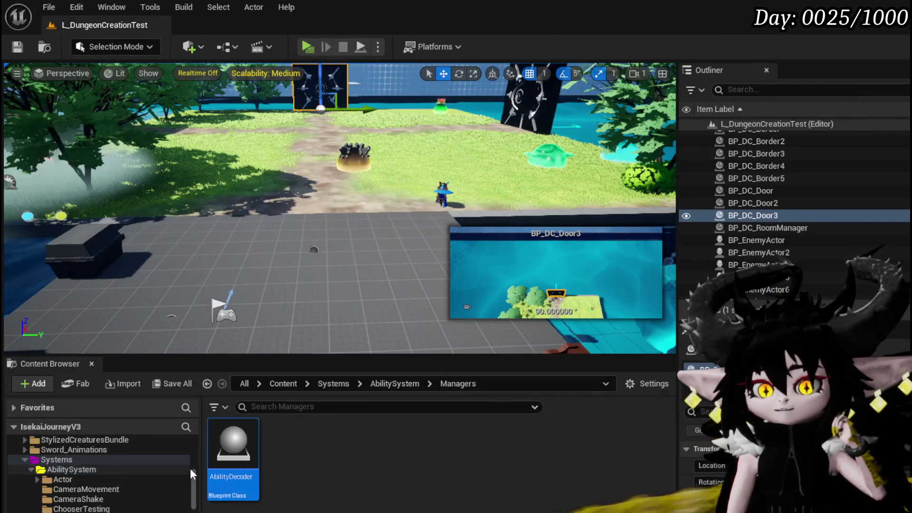
Step: Clear the AbilityDecoder selection and go back to the CombatAttacks folder of AOE blueprints
{"action": "left_click", "coordinate": [521, 479]}
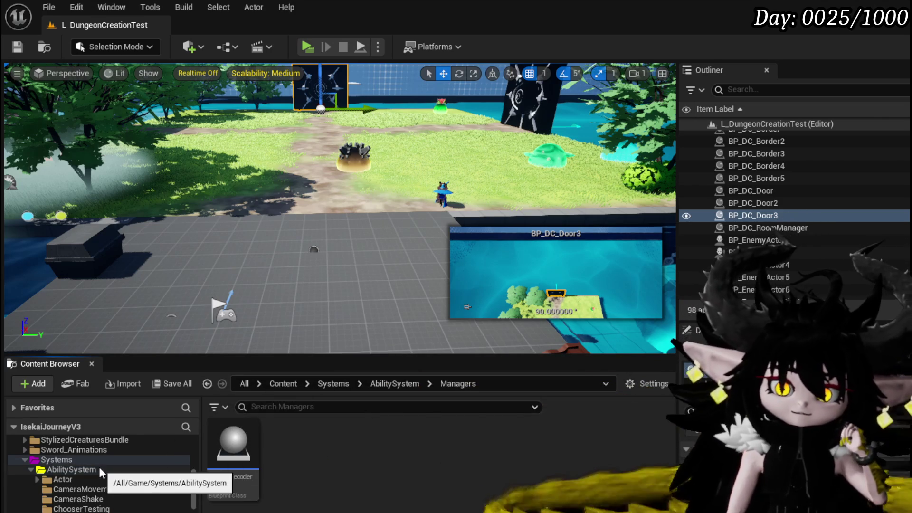
{"action": "scroll", "coordinate": [100, 475], "scroll_direction": "down", "scroll_amount": 2}
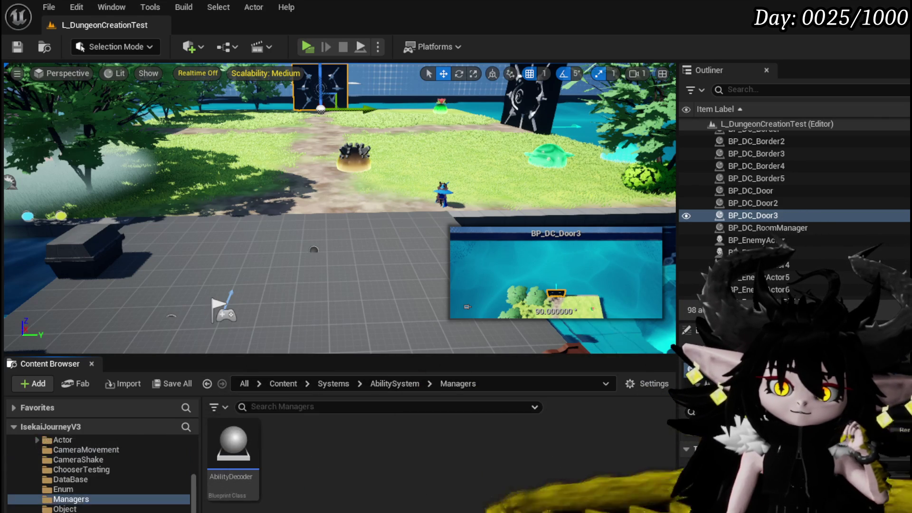
{"action": "scroll", "coordinate": [71, 509], "scroll_direction": "down", "scroll_amount": 2}
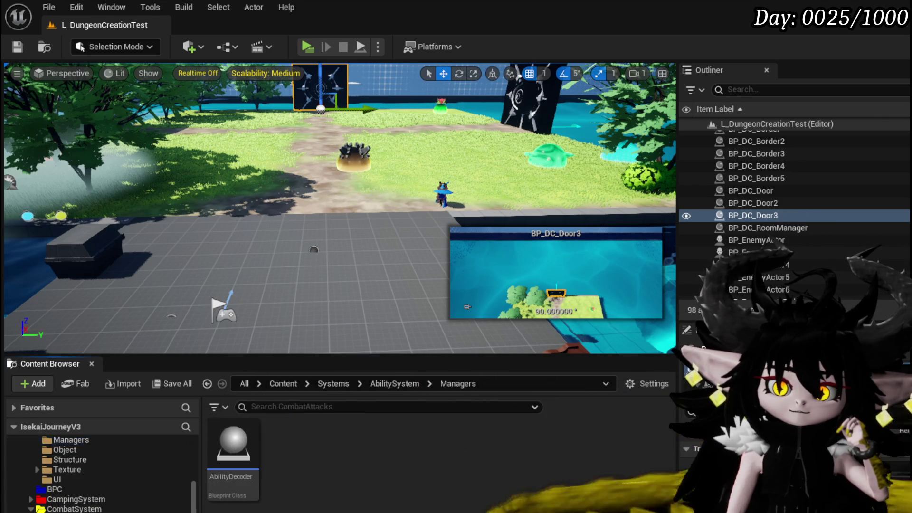
{"action": "key", "text": "alt+Left"}
Step: Open BP_AOE_Circle_Lingering and inspect its Team comparison and Create Hit Zone nodes
{"action": "double_click", "coordinate": [291, 445]}
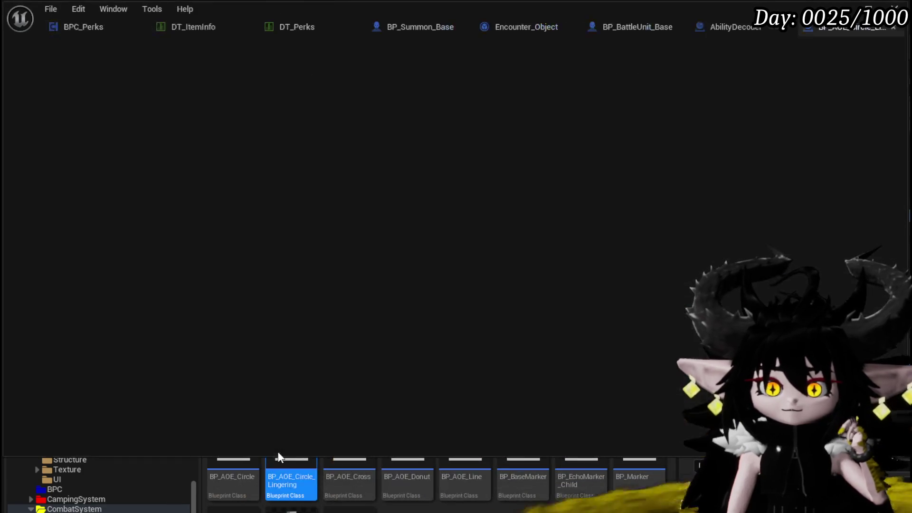
{"action": "scroll", "coordinate": [380, 220], "scroll_direction": "up", "scroll_amount": 10}
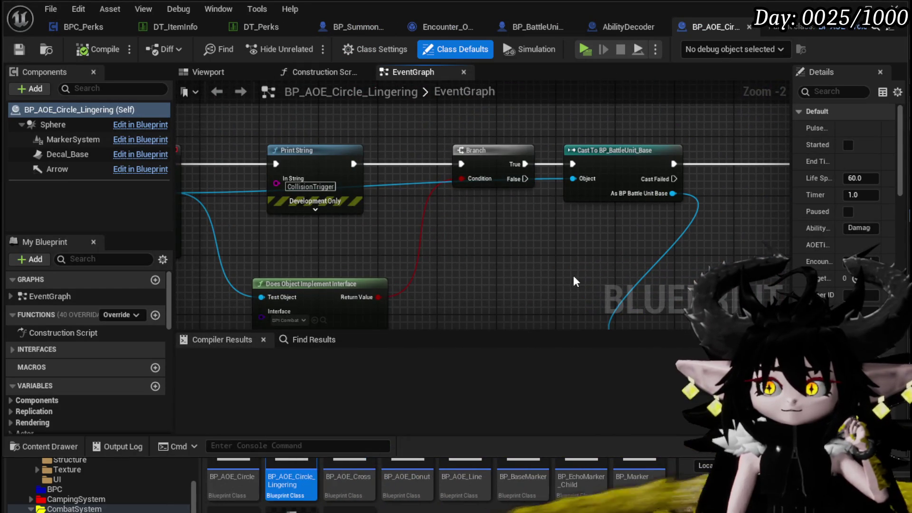
{"action": "mouse_move", "coordinate": [574, 276]}
{"action": "left_mouse_down"}
{"action": "mouse_move", "coordinate": [422, 144]}
{"action": "mouse_move", "coordinate": [407, 138]}
{"action": "mouse_move", "coordinate": [381, 152]}
{"action": "left_mouse_up"}
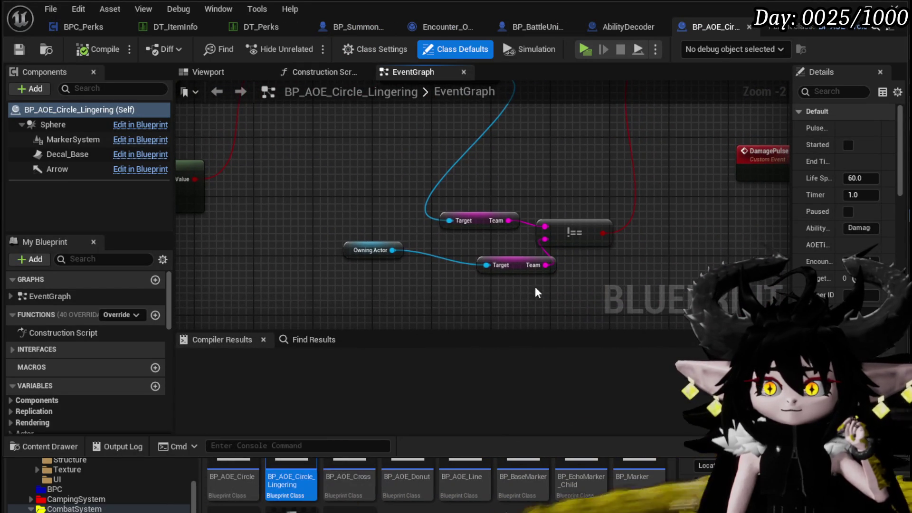
{"action": "left_click", "coordinate": [511, 266]}
{"action": "scroll", "coordinate": [512, 266], "scroll_direction": "down", "scroll_amount": 3}
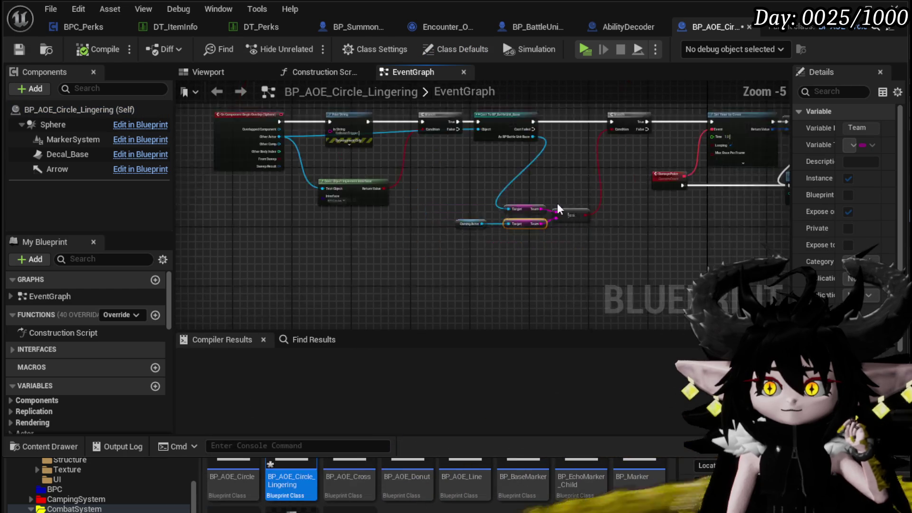
{"action": "scroll", "coordinate": [384, 247], "scroll_direction": "up", "scroll_amount": 2}
{"action": "scroll", "coordinate": [384, 248], "scroll_direction": "up", "scroll_amount": 1}
{"action": "mouse_move", "coordinate": [401, 249]}
{"action": "left_mouse_down"}
{"action": "mouse_move", "coordinate": [407, 269]}
{"action": "mouse_move", "coordinate": [331, 276]}
{"action": "left_mouse_up"}
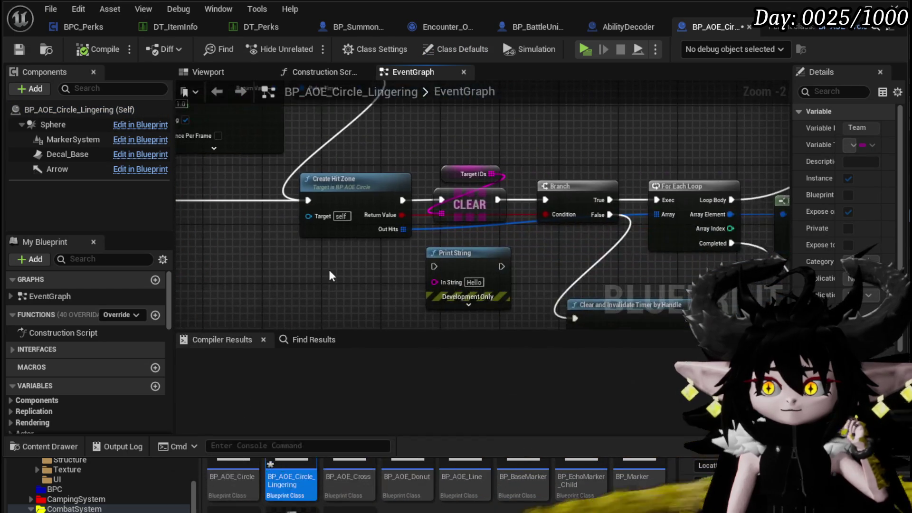
Step: Review the hit-result loop, Damage Battler and Actor Has Tag nodes, then return to BP_Summon_Base
{"action": "left_click_drag", "start_coordinate": [598, 266], "coordinate": [157, 271]}
{"action": "scroll", "coordinate": [156, 270], "scroll_direction": "down", "scroll_amount": 2}
{"action": "left_click_drag", "start_coordinate": [332, 228], "coordinate": [389, 240]}
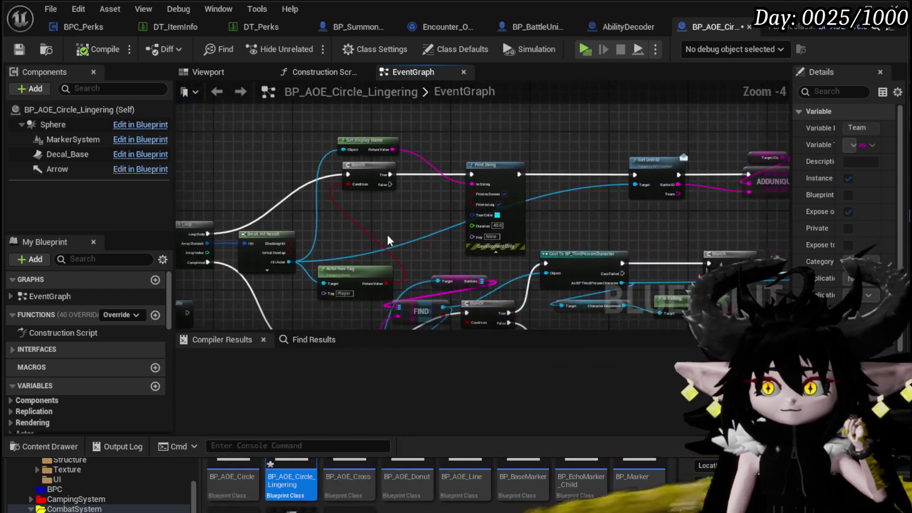
{"action": "mouse_move", "coordinate": [536, 246]}
{"action": "left_mouse_down"}
{"action": "mouse_move", "coordinate": [315, 159]}
{"action": "mouse_move", "coordinate": [198, 156]}
{"action": "mouse_move", "coordinate": [403, 133]}
{"action": "left_mouse_up"}
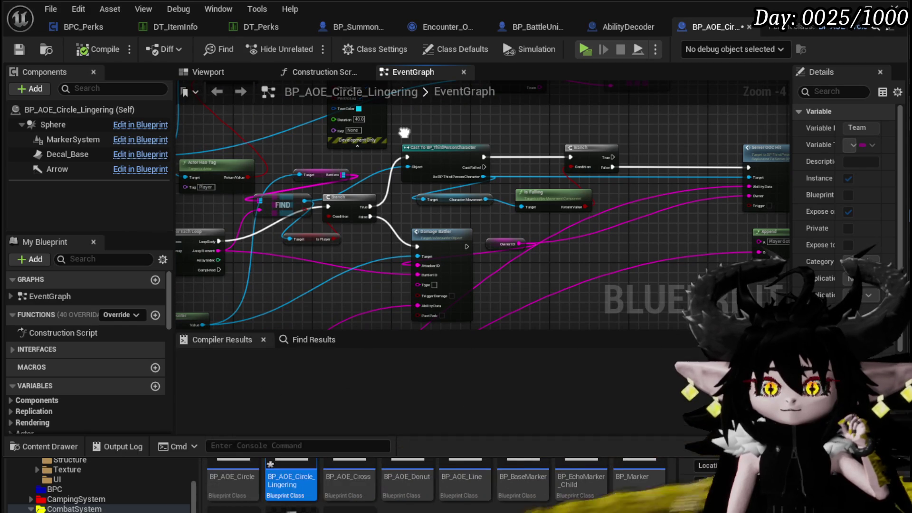
{"action": "left_click_drag", "start_coordinate": [403, 132], "coordinate": [558, 222]}
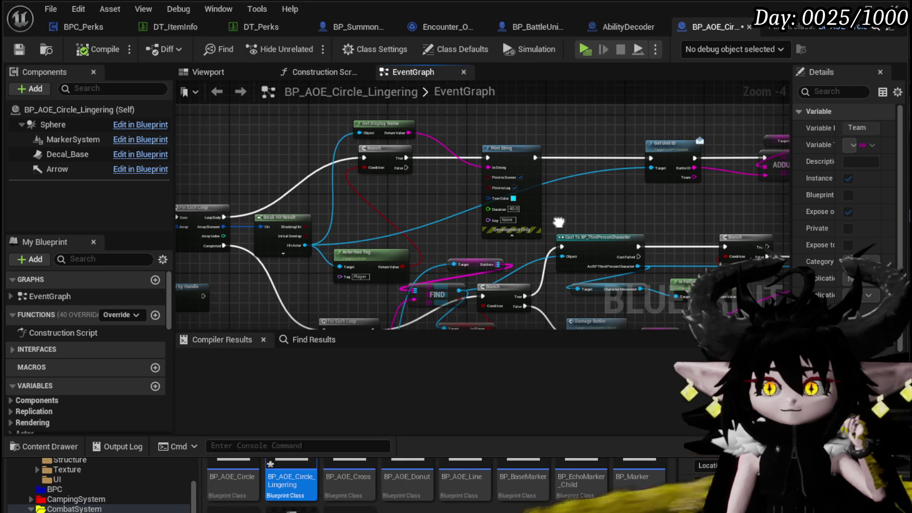
{"action": "mouse_move", "coordinate": [558, 222]}
{"action": "left_mouse_down"}
{"action": "mouse_move", "coordinate": [362, 200]}
{"action": "mouse_move", "coordinate": [613, 215]}
{"action": "left_mouse_up"}
{"action": "left_click", "coordinate": [408, 244]}
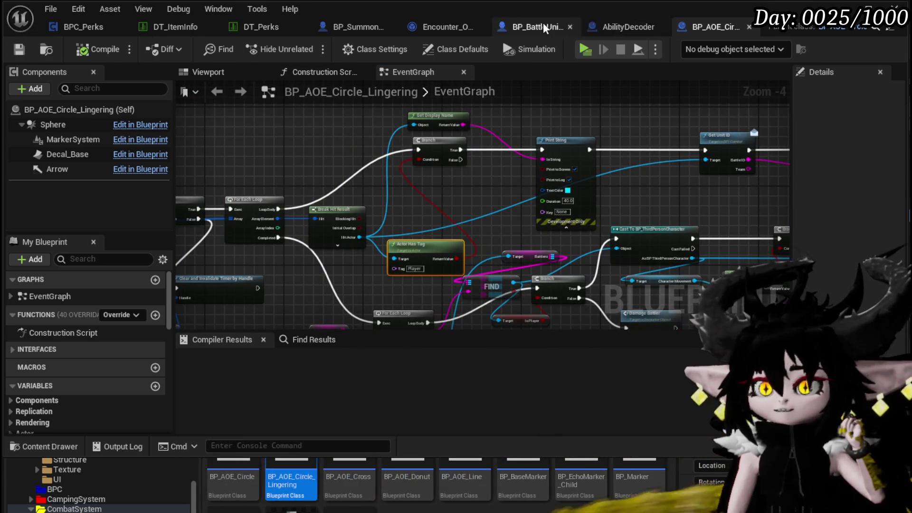
{"action": "left_click", "coordinate": [366, 29]}
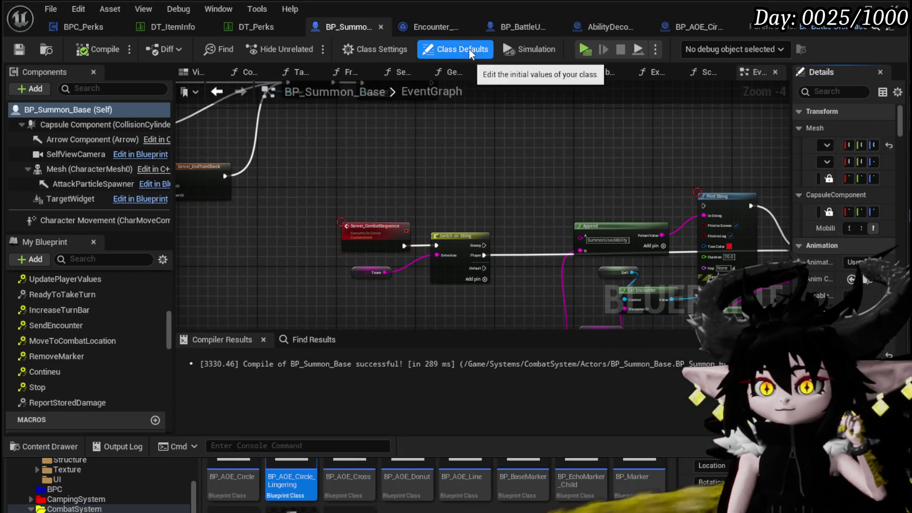
Step: Add a 'Player' entry to BP_Summon_Base's actor Tags in Class Defaults
{"action": "left_click", "coordinate": [469, 48]}
{"action": "left_click_drag", "start_coordinate": [763, 125], "coordinate": [557, 120]}
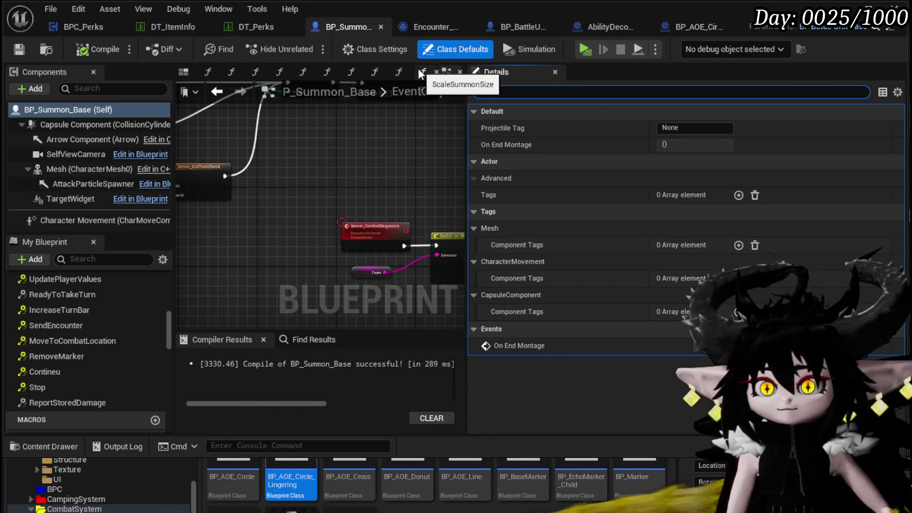
{"action": "left_click", "coordinate": [382, 52]}
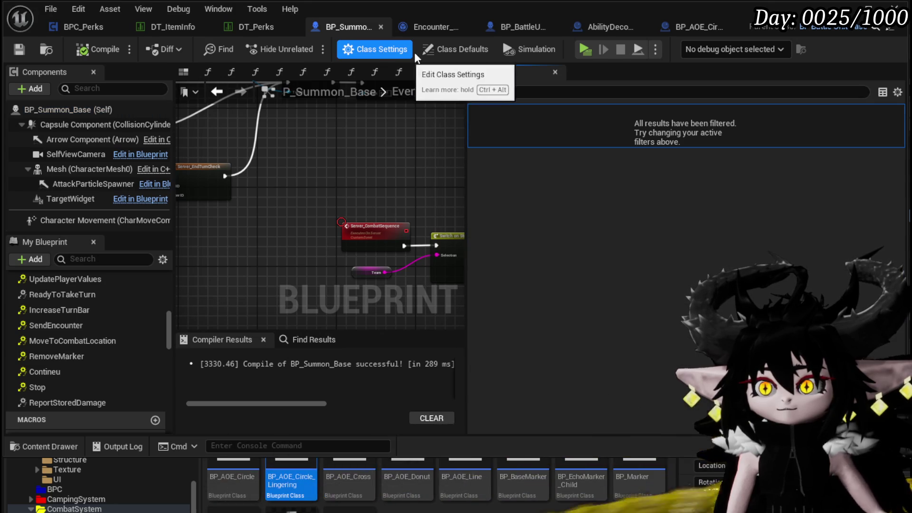
{"action": "left_click", "coordinate": [452, 53]}
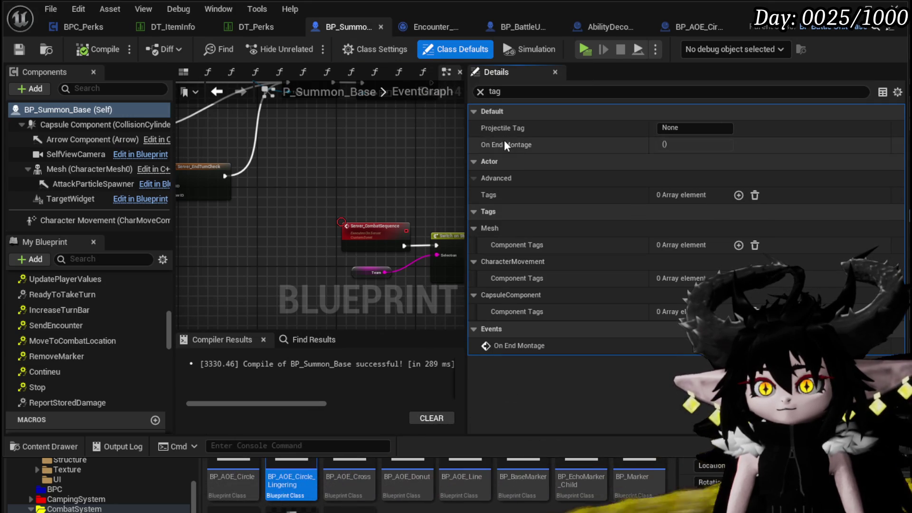
{"action": "left_click", "coordinate": [739, 195]}
{"action": "left_click", "coordinate": [684, 212]}
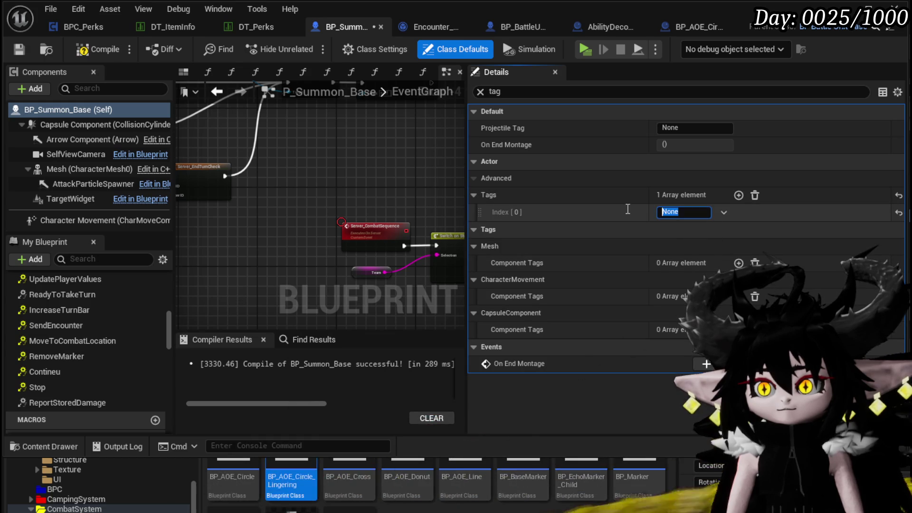
{"action": "type", "text": "Pla"}
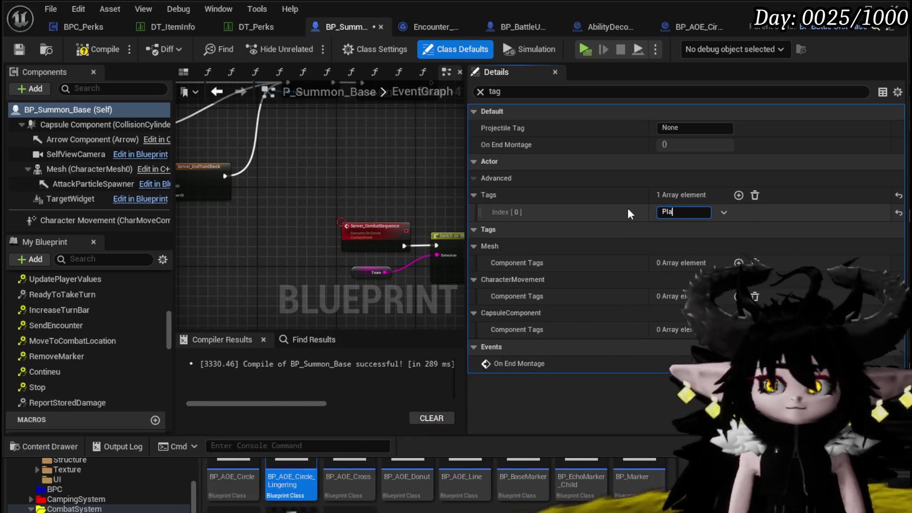
{"action": "type", "text": "yer"}
{"action": "key", "text": "Return"}
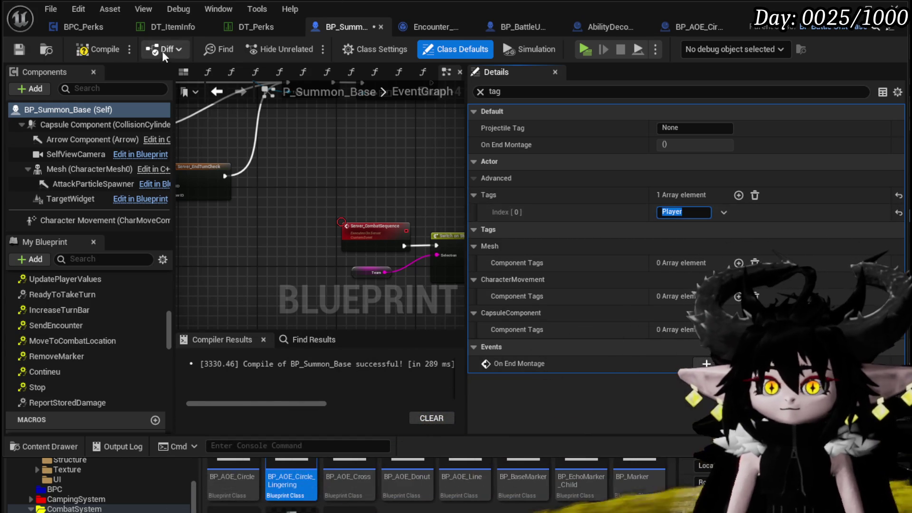
Step: Compile and save BP_Summon_Base, then start a play-test from the level editor
{"action": "left_click", "coordinate": [19, 48]}
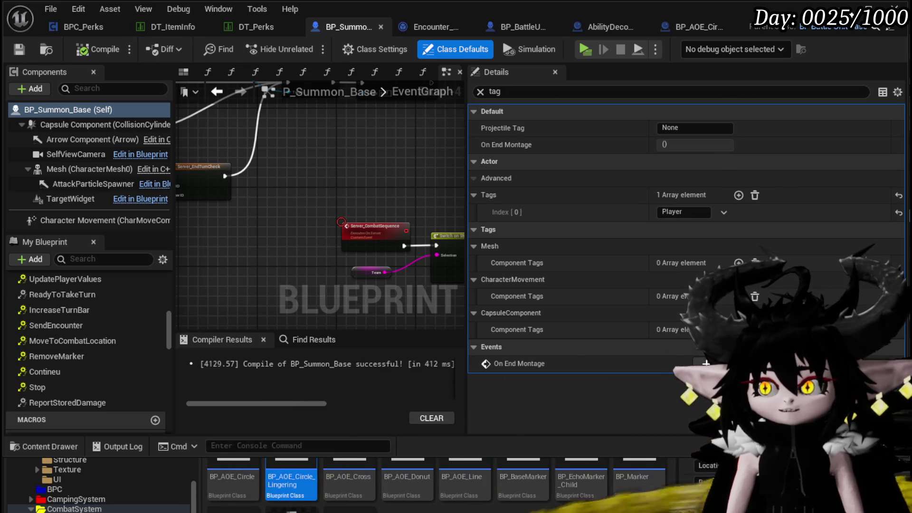
{"action": "key", "text": "alt+Tab"}
{"action": "left_click", "coordinate": [307, 47]}
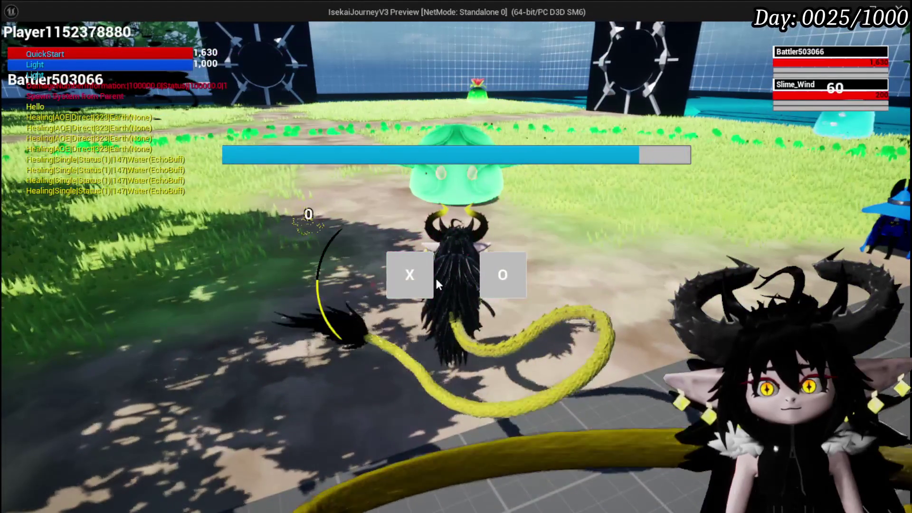
Step: Continue the battle and cast the Tank Summon card on its target circle
{"action": "left_click", "coordinate": [431, 280]}
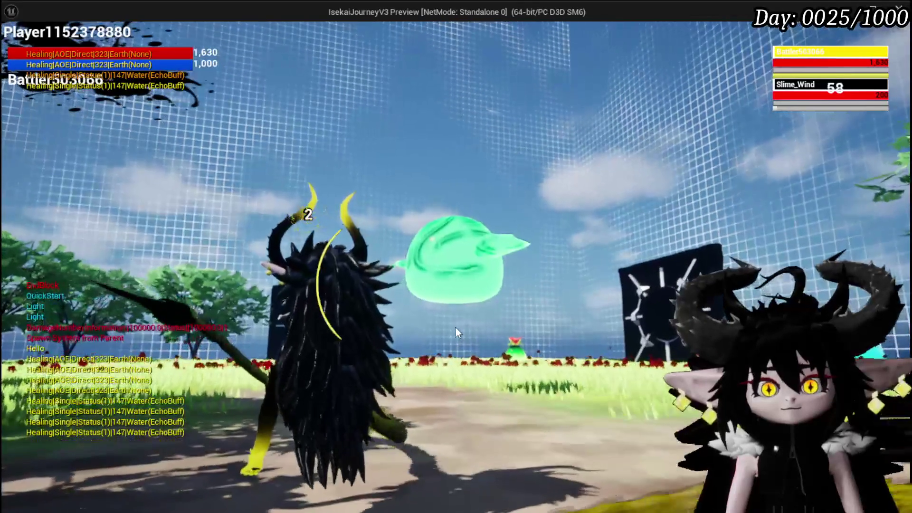
{"action": "left_click", "coordinate": [559, 398]}
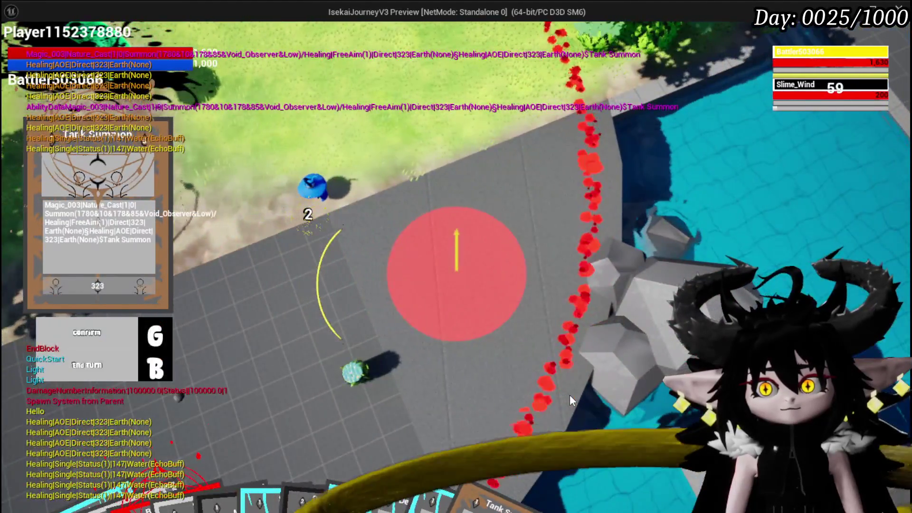
{"action": "left_click", "coordinate": [569, 395]}
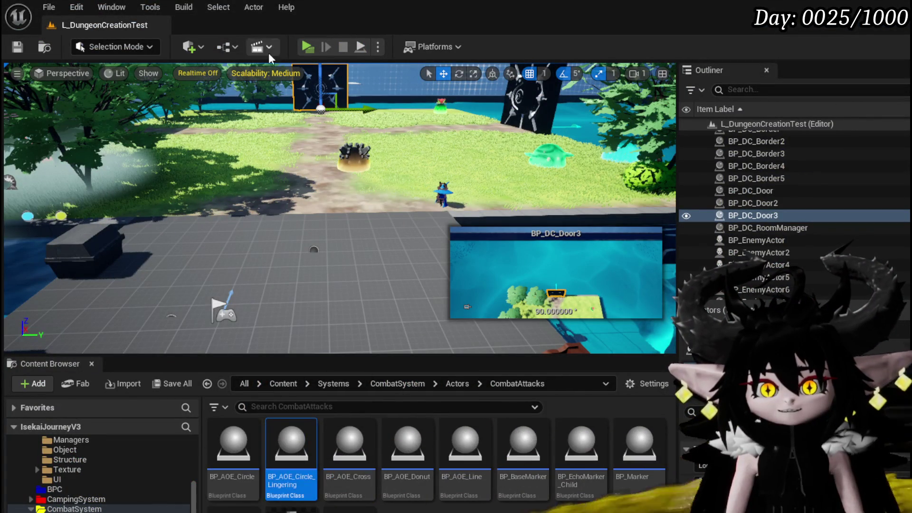
Step: In the play-test, list the Hands, Chest and Legs items on the Equipment page
{"action": "left_click", "coordinate": [307, 51]}
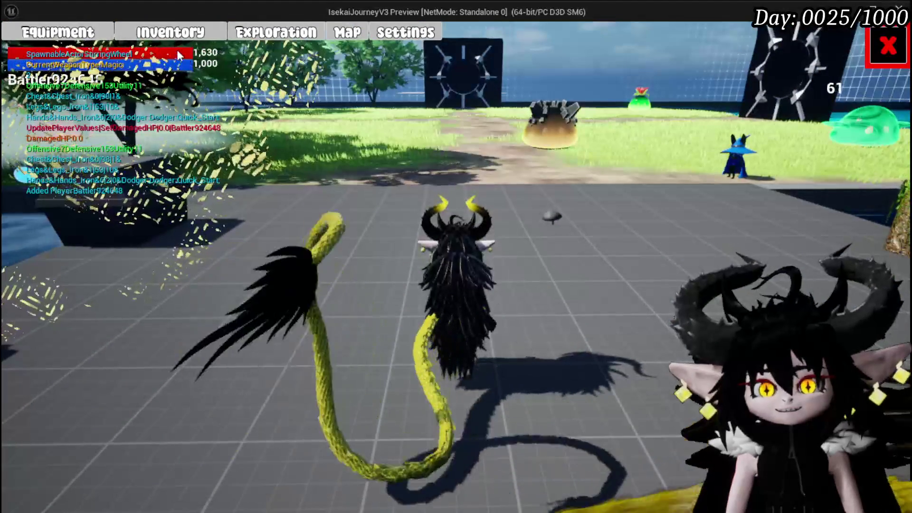
{"action": "left_click", "coordinate": [68, 28]}
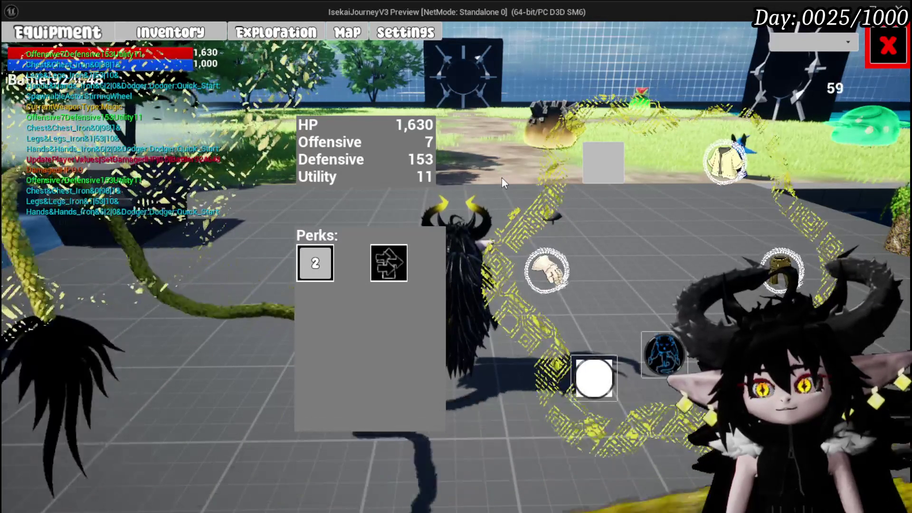
{"action": "mouse_move", "coordinate": [618, 159]}
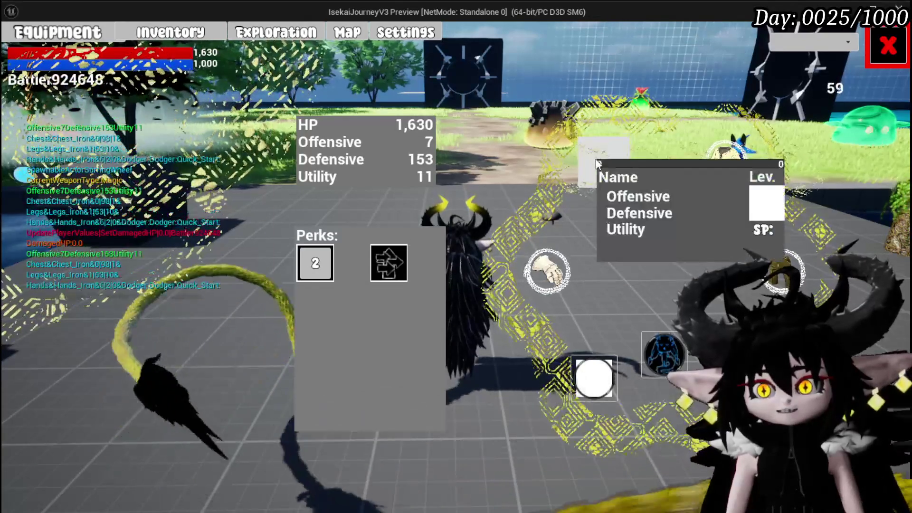
{"action": "left_click", "coordinate": [598, 163]}
{"action": "left_click", "coordinate": [546, 271]}
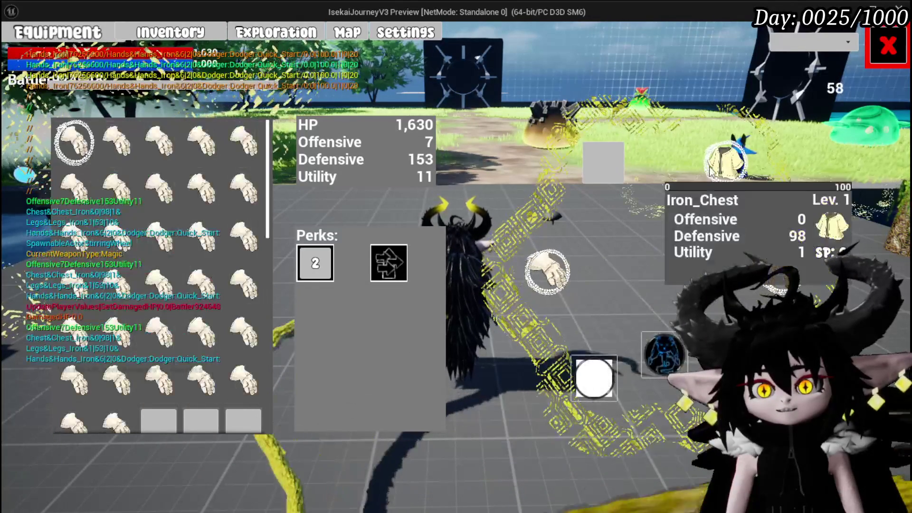
{"action": "left_click", "coordinate": [724, 162]}
{"action": "left_click", "coordinate": [783, 272]}
{"action": "left_click", "coordinate": [612, 172]}
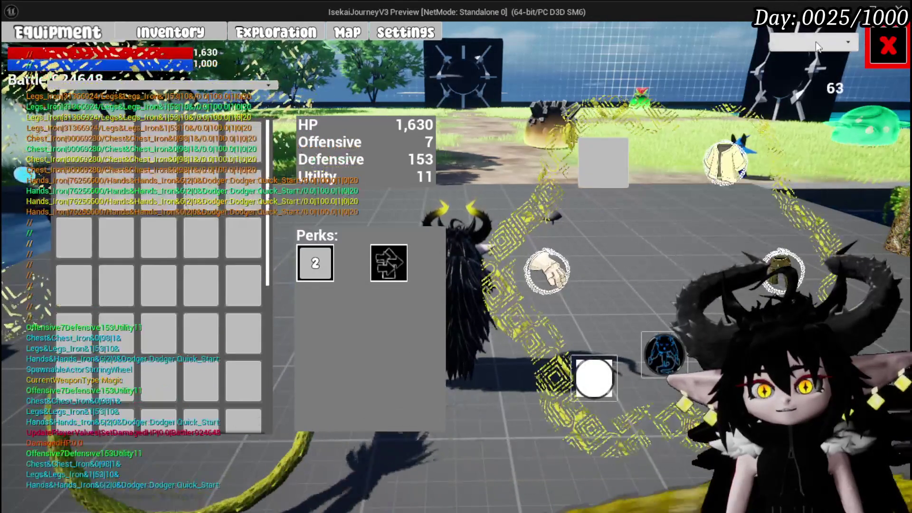
{"action": "key", "text": "Escape"}
{"action": "key", "text": "Escape"}
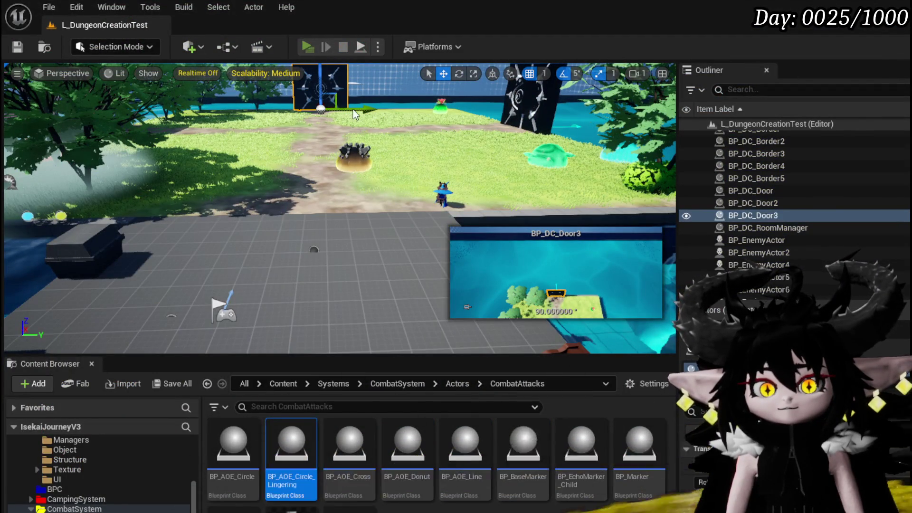
Step: Relaunch the play-test, open and close the Equipment page, then stop it
{"action": "key", "text": "alt+p"}
{"action": "key", "text": "Tab"}
{"action": "left_click", "coordinate": [73, 34]}
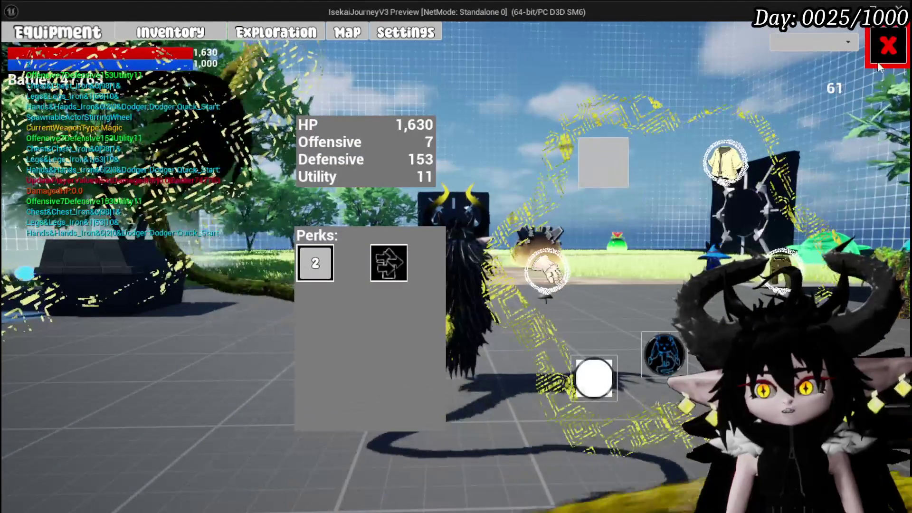
{"action": "left_click", "coordinate": [879, 64]}
{"action": "key", "text": "Escape"}
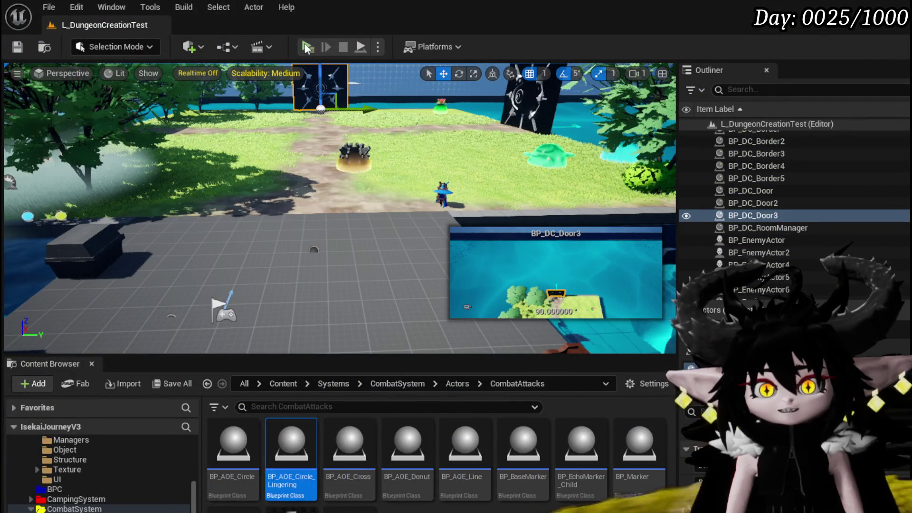
Step: Launch the preview again, view a gear slot's inventory on the Equipment page, then close it
{"action": "key", "text": "alt+p"}
{"action": "key", "text": "Tab"}
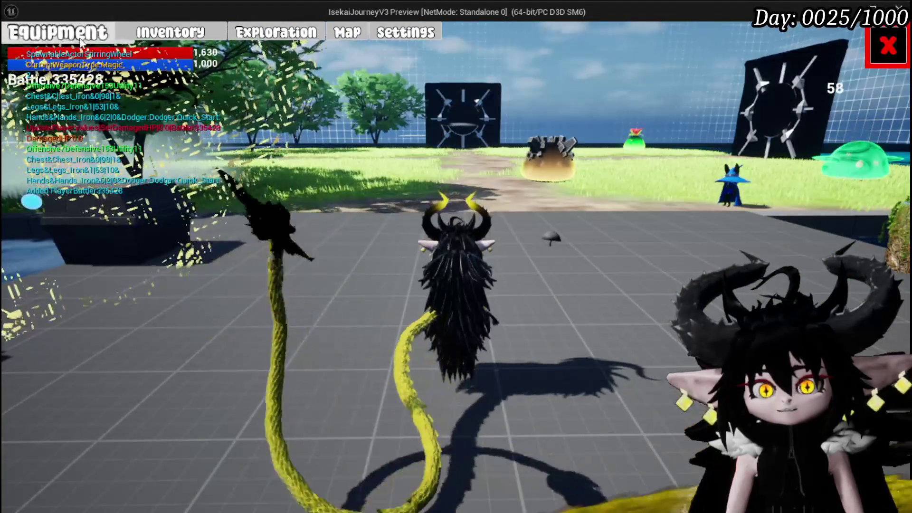
{"action": "left_click", "coordinate": [74, 34]}
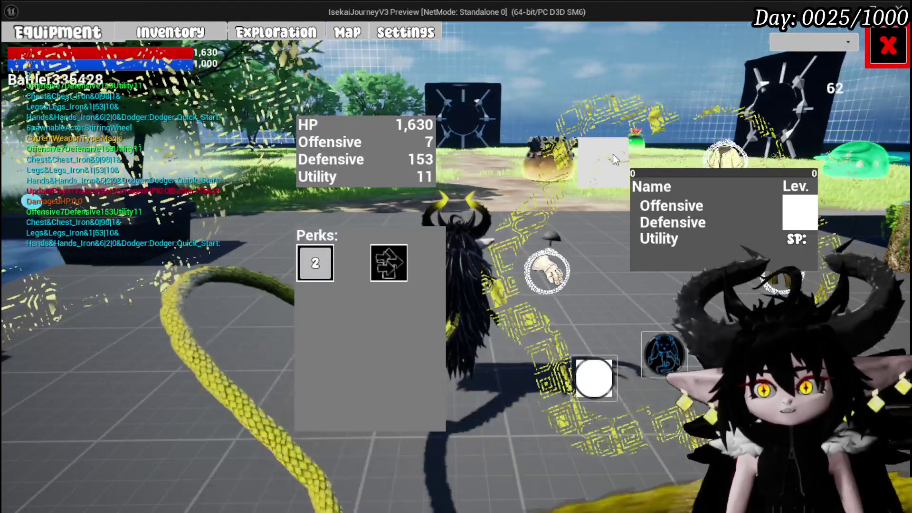
{"action": "left_click", "coordinate": [613, 154]}
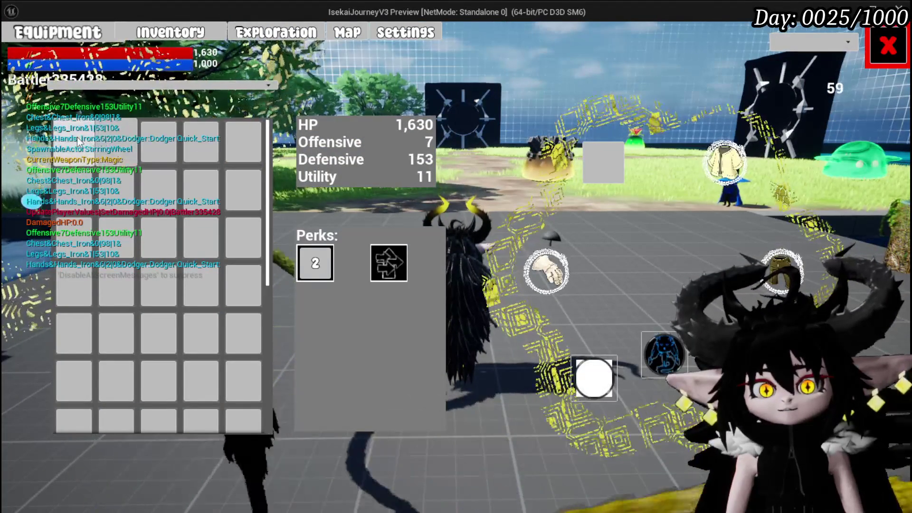
{"action": "mouse_move", "coordinate": [547, 274]}
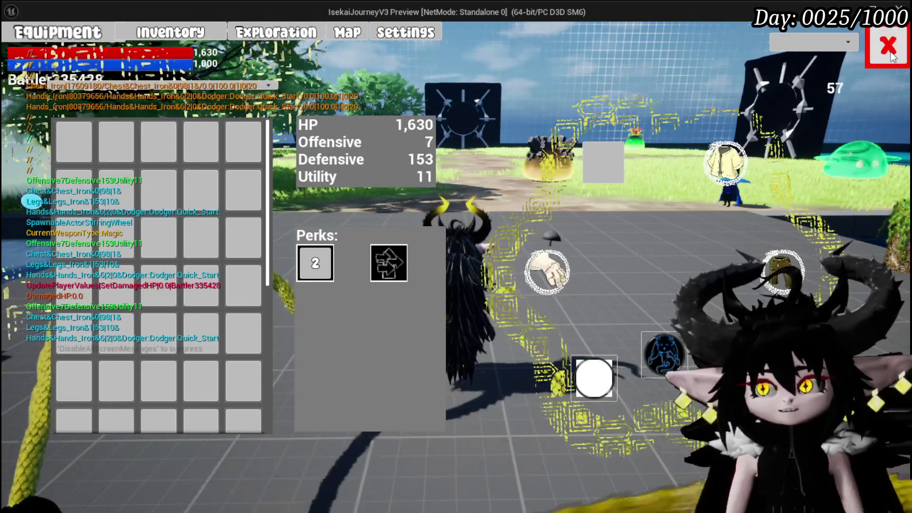
{"action": "key", "text": "Escape"}
{"action": "key", "text": "Escape"}
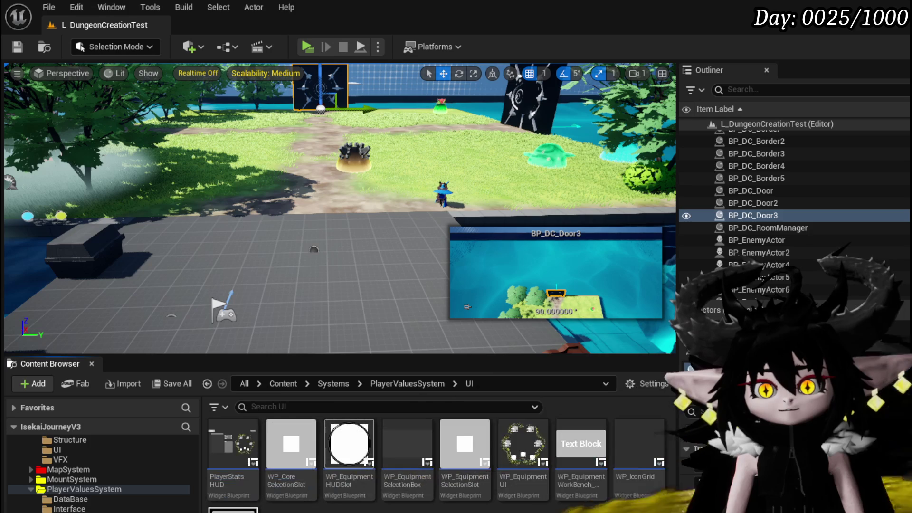
Step: Open WP_EquipmentUI, review WP_EquipmentSlot_Head's Details, and move to the widget Graph
{"action": "double_click", "coordinate": [523, 475]}
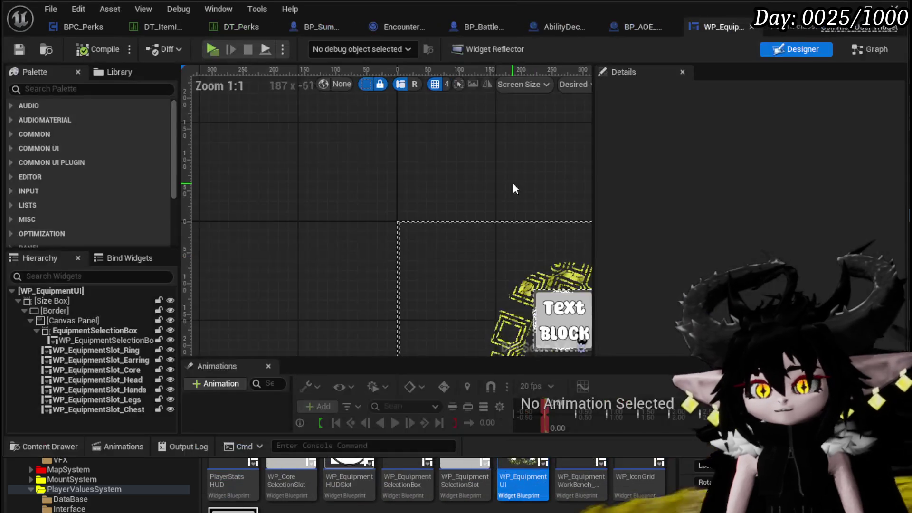
{"action": "scroll", "coordinate": [482, 274], "scroll_direction": "down", "scroll_amount": 1}
{"action": "left_click", "coordinate": [424, 224]}
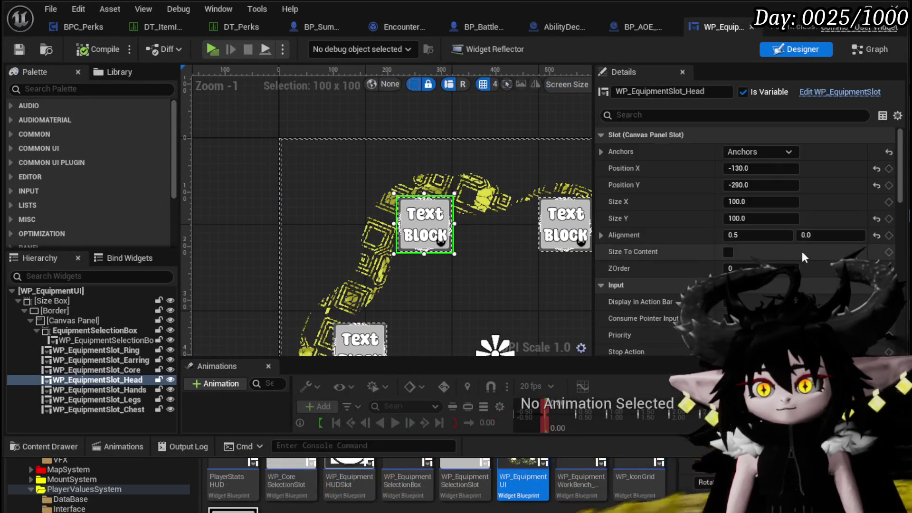
{"action": "scroll", "coordinate": [791, 238], "scroll_direction": "down", "scroll_amount": 15}
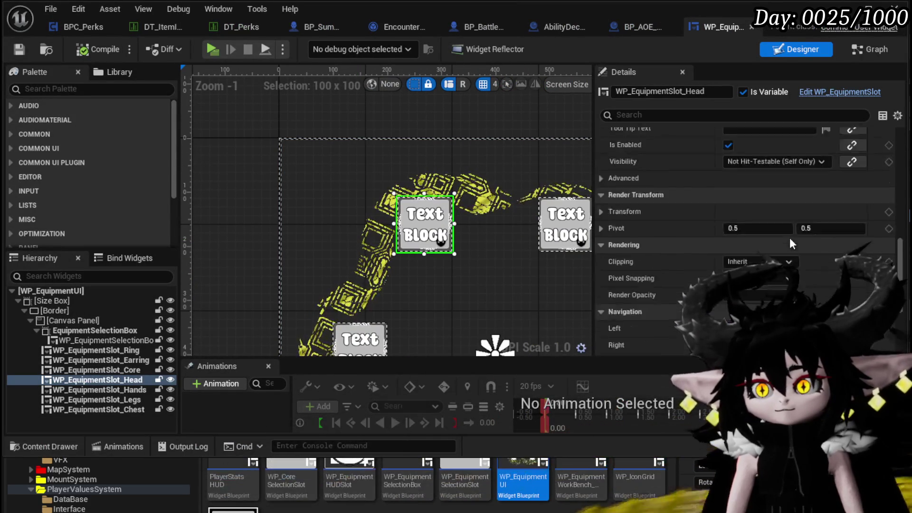
{"action": "scroll", "coordinate": [790, 240], "scroll_direction": "up", "scroll_amount": 8}
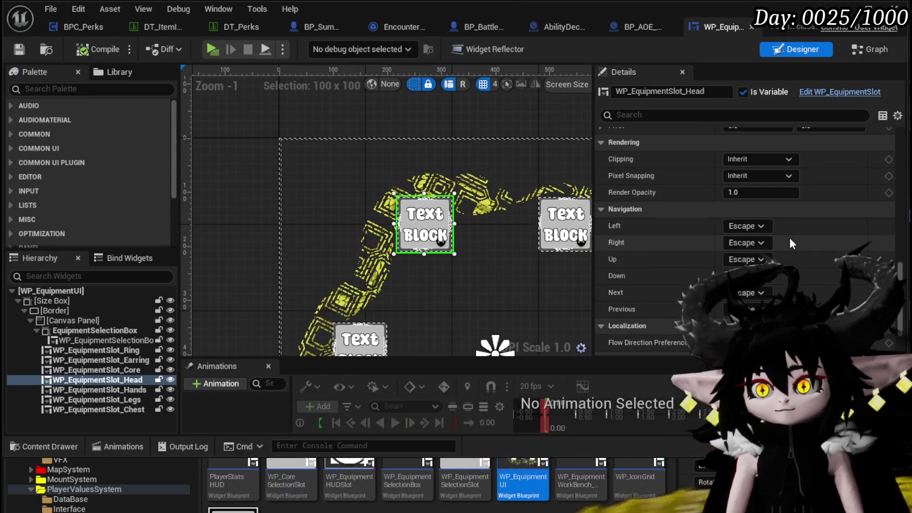
{"action": "scroll", "coordinate": [791, 241], "scroll_direction": "up", "scroll_amount": 10}
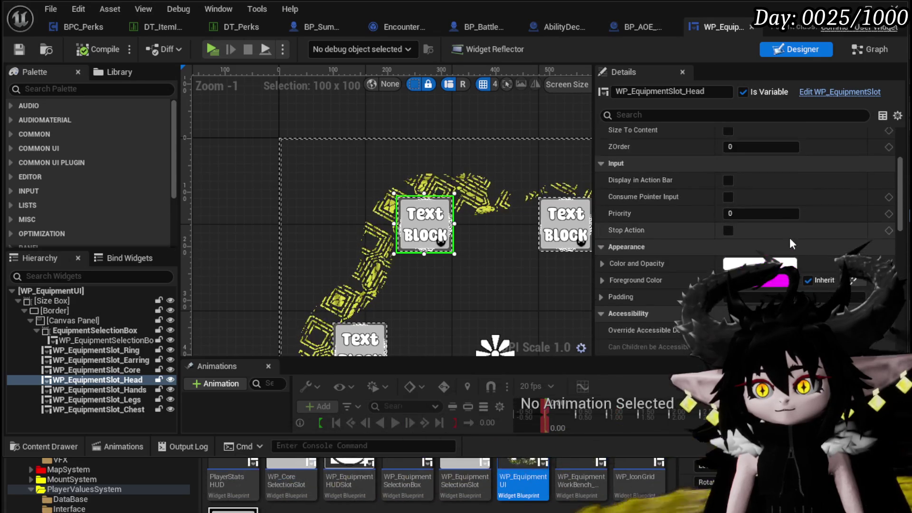
{"action": "scroll", "coordinate": [790, 240], "scroll_direction": "up", "scroll_amount": 1}
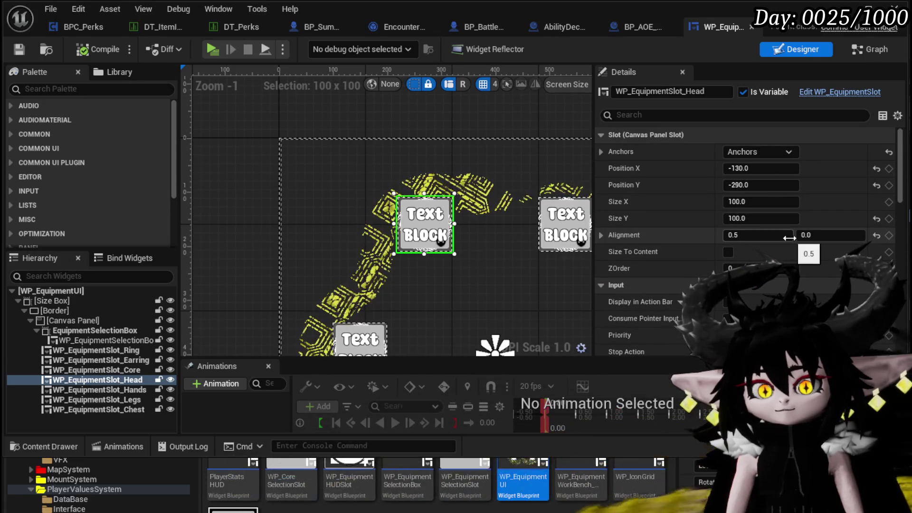
{"action": "left_click", "coordinate": [874, 47]}
Step: Open the SetSlotVisual function graph and look over its Set Equipment Info inputs
{"action": "scroll", "coordinate": [126, 178], "scroll_direction": "up", "scroll_amount": 15}
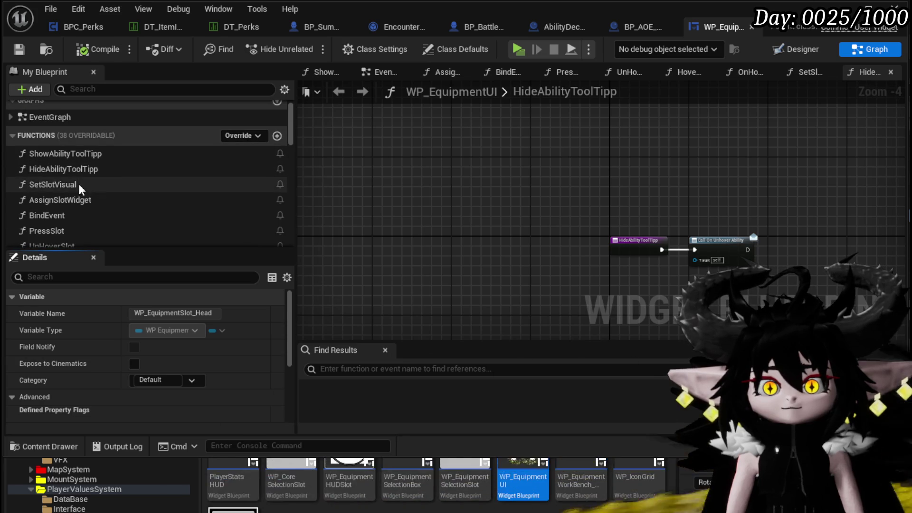
{"action": "double_click", "coordinate": [89, 187]}
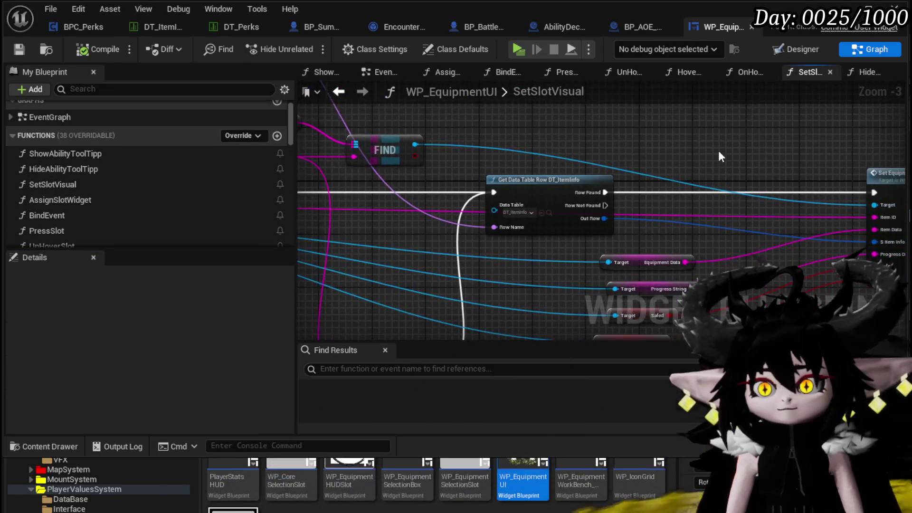
{"action": "left_click_drag", "start_coordinate": [739, 162], "coordinate": [522, 132]}
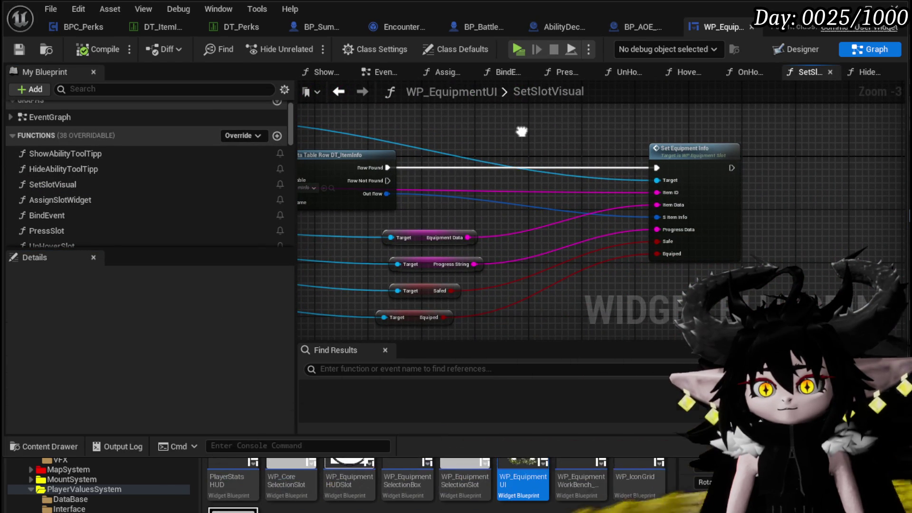
{"action": "scroll", "coordinate": [521, 132], "scroll_direction": "down", "scroll_amount": 2}
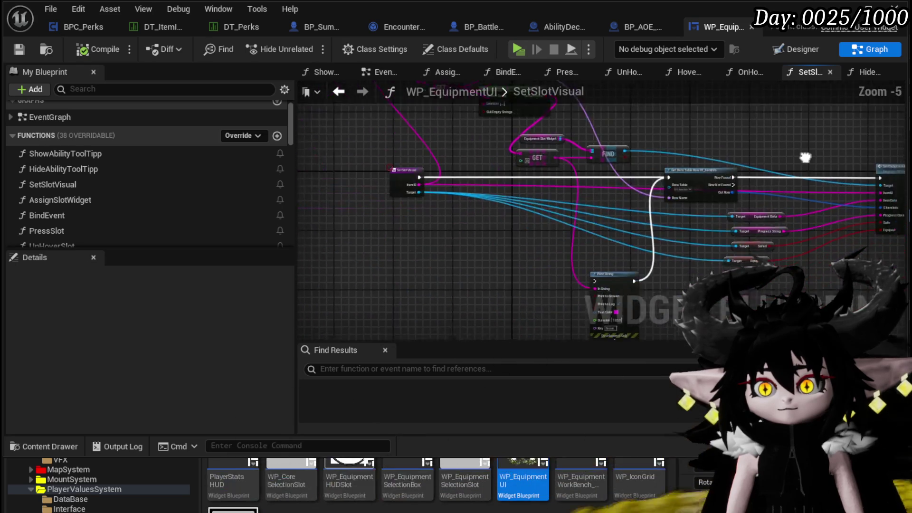
{"action": "left_click_drag", "start_coordinate": [455, 175], "coordinate": [580, 260]}
{"action": "scroll", "coordinate": [463, 190], "scroll_direction": "up", "scroll_amount": 3}
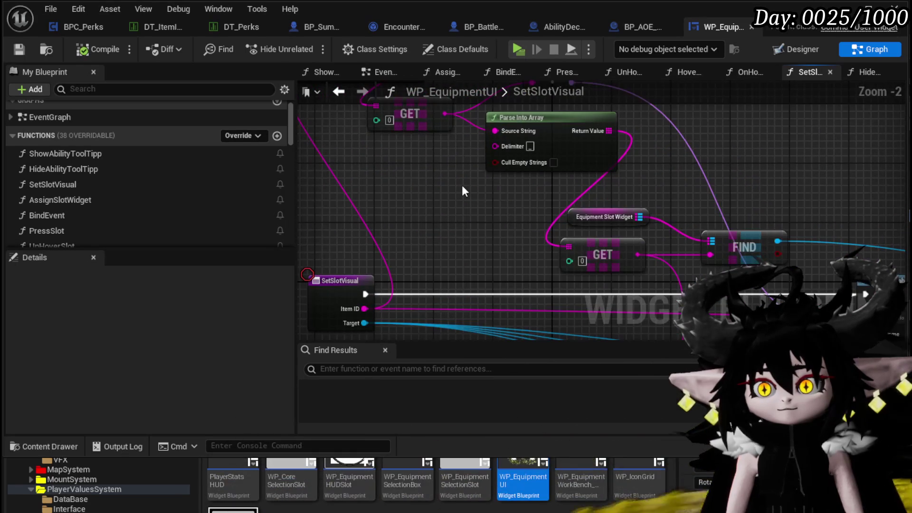
{"action": "scroll", "coordinate": [464, 190], "scroll_direction": "down", "scroll_amount": 2}
{"action": "left_click_drag", "start_coordinate": [465, 191], "coordinate": [367, 144]}
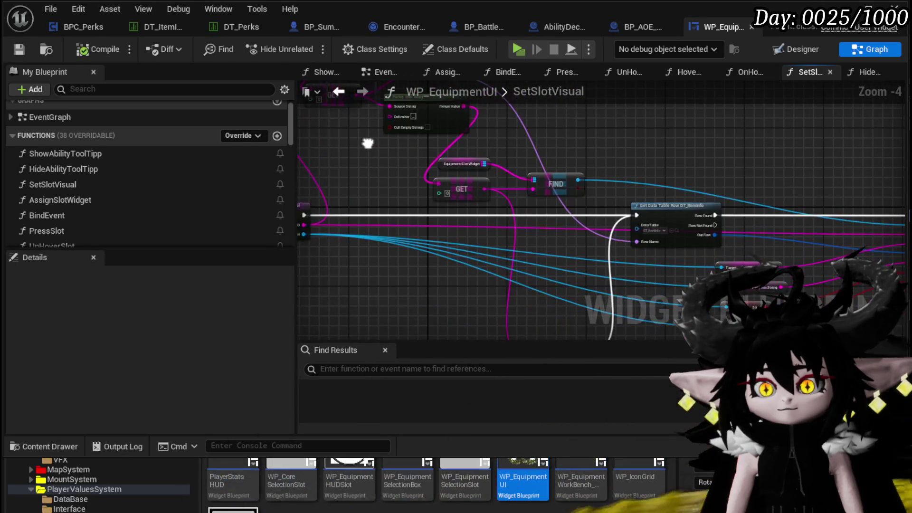
Step: In AssignSlotWidget, reposition the Equipment Slot Widget node and the name-parsing nodes
{"action": "double_click", "coordinate": [116, 199]}
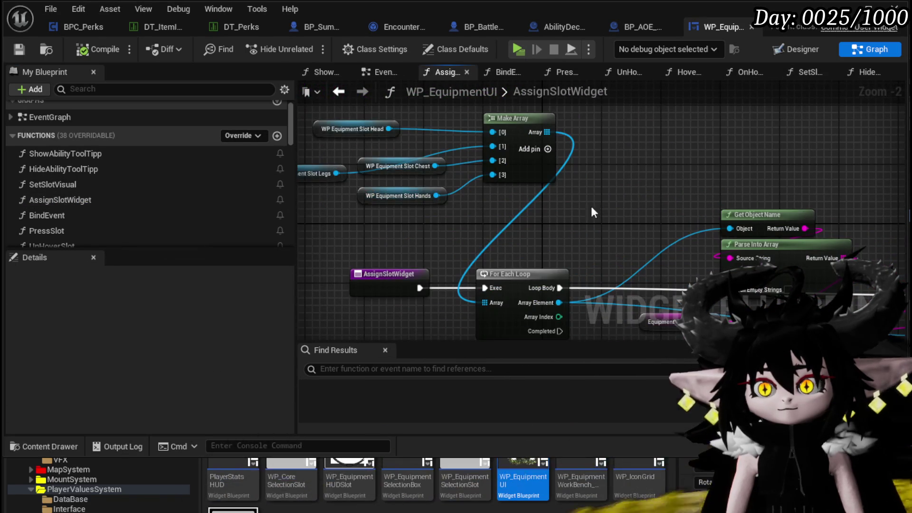
{"action": "mouse_move", "coordinate": [591, 207]}
{"action": "left_mouse_down"}
{"action": "mouse_move", "coordinate": [594, 191]}
{"action": "mouse_move", "coordinate": [566, 192]}
{"action": "mouse_move", "coordinate": [546, 159]}
{"action": "mouse_move", "coordinate": [399, 111]}
{"action": "mouse_move", "coordinate": [366, 116]}
{"action": "mouse_move", "coordinate": [373, 157]}
{"action": "left_mouse_up"}
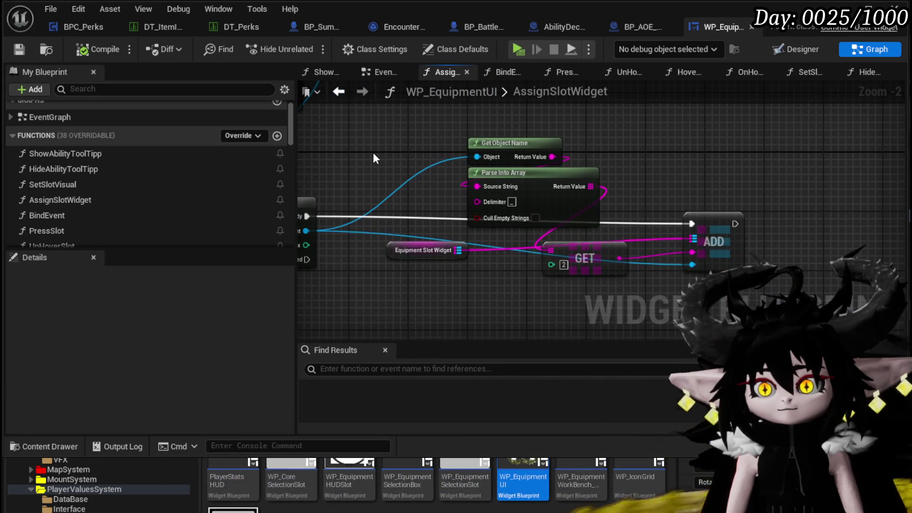
{"action": "left_click_drag", "start_coordinate": [394, 257], "coordinate": [710, 169]}
{"action": "left_click_drag", "start_coordinate": [668, 286], "coordinate": [665, 273]}
{"action": "left_click_drag", "start_coordinate": [631, 242], "coordinate": [544, 288]}
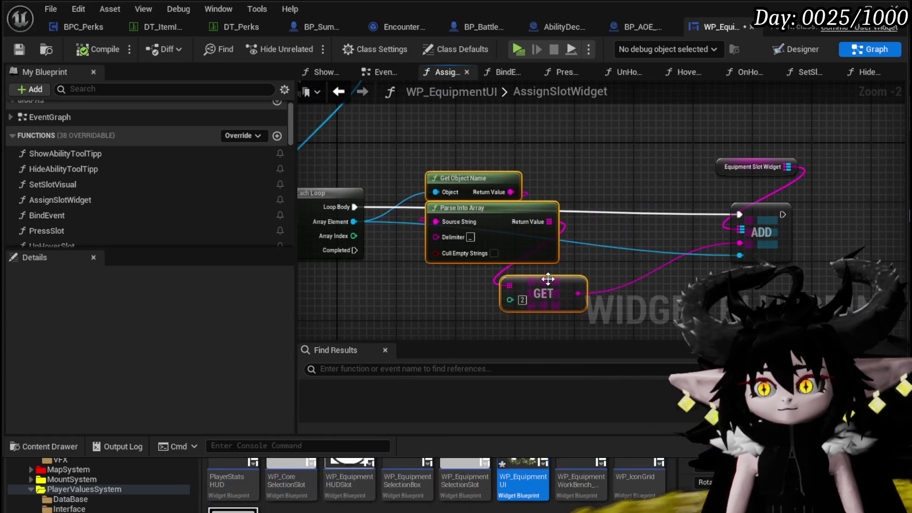
{"action": "left_click_drag", "start_coordinate": [300, 119], "coordinate": [491, 207]}
Step: Realign the WP Equipment Slot Head node and review the For Each Loop, ADD and GET nodes
{"action": "left_click_drag", "start_coordinate": [414, 218], "coordinate": [499, 253]}
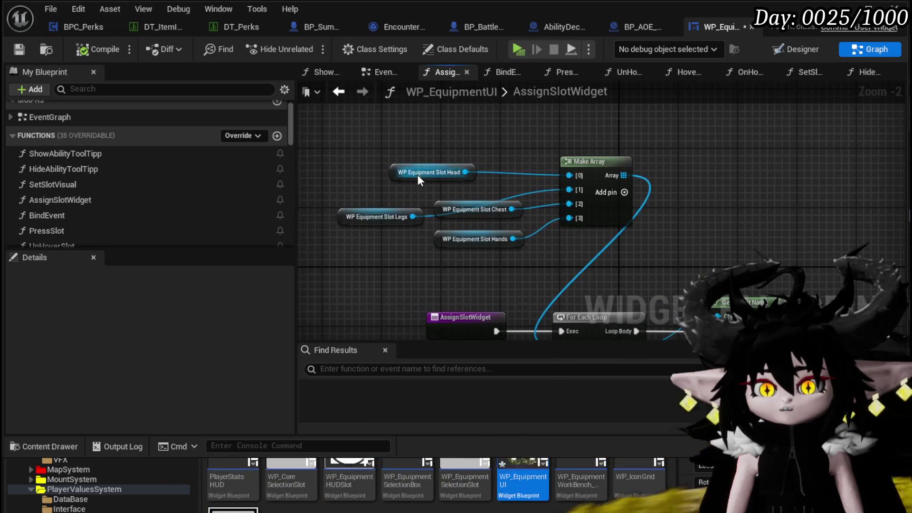
{"action": "left_click_drag", "start_coordinate": [417, 175], "coordinate": [447, 145]}
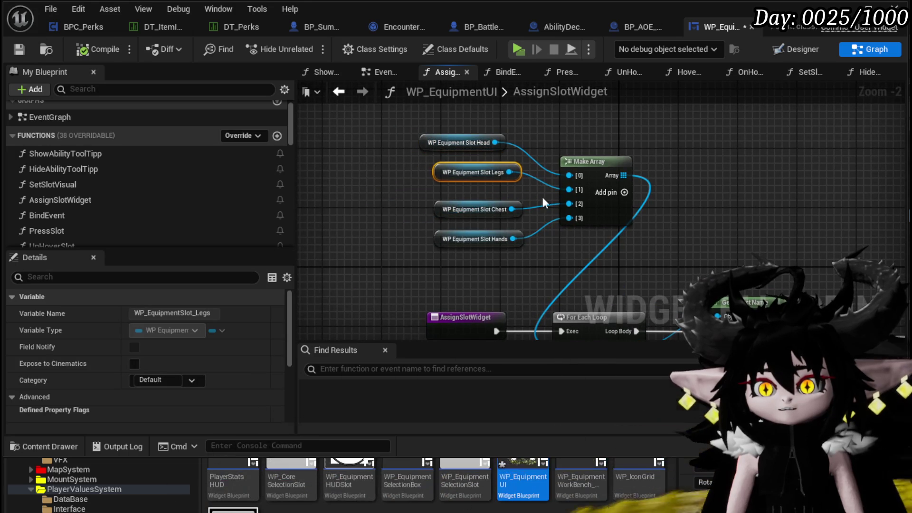
{"action": "left_click_drag", "start_coordinate": [543, 197], "coordinate": [396, 78]}
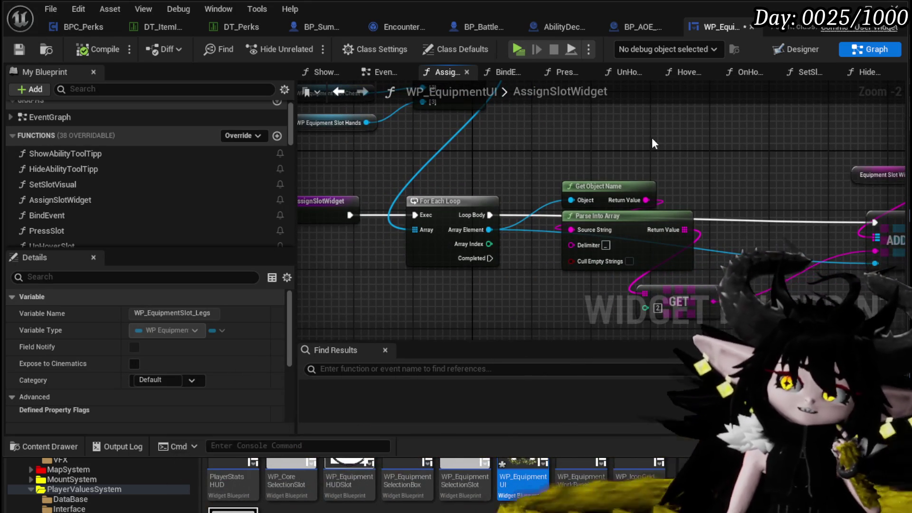
{"action": "left_click_drag", "start_coordinate": [652, 139], "coordinate": [673, 151]}
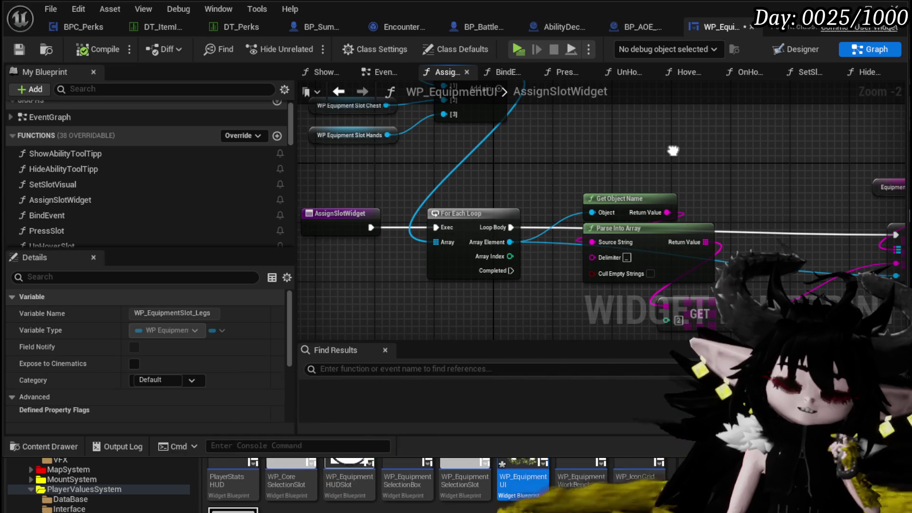
{"action": "left_click_drag", "start_coordinate": [674, 151], "coordinate": [492, 141]}
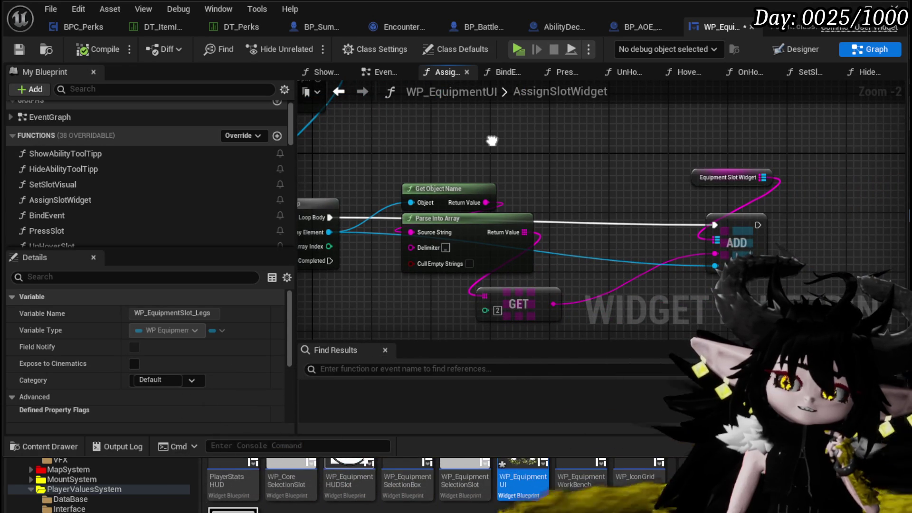
{"action": "mouse_move", "coordinate": [492, 140]}
{"action": "left_mouse_down"}
{"action": "mouse_move", "coordinate": [658, 179]}
{"action": "mouse_move", "coordinate": [731, 241]}
{"action": "mouse_move", "coordinate": [621, 169]}
{"action": "left_mouse_up"}
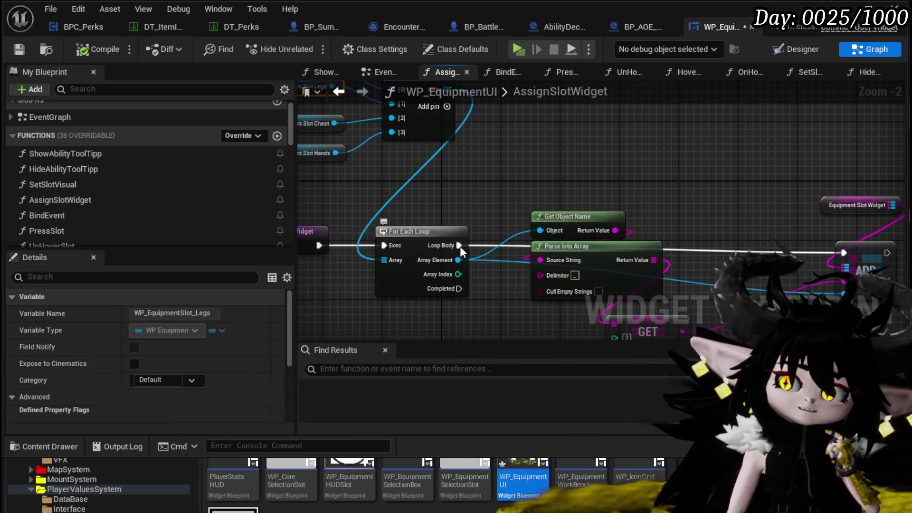
Step: Save WP_EquipmentUI and check its layout in the Designer view
{"action": "left_click", "coordinate": [24, 50]}
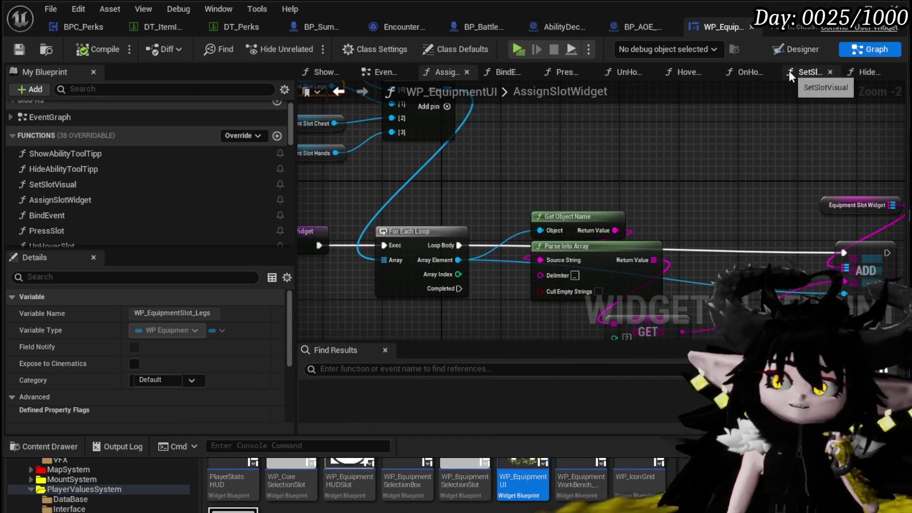
{"action": "left_click", "coordinate": [788, 55]}
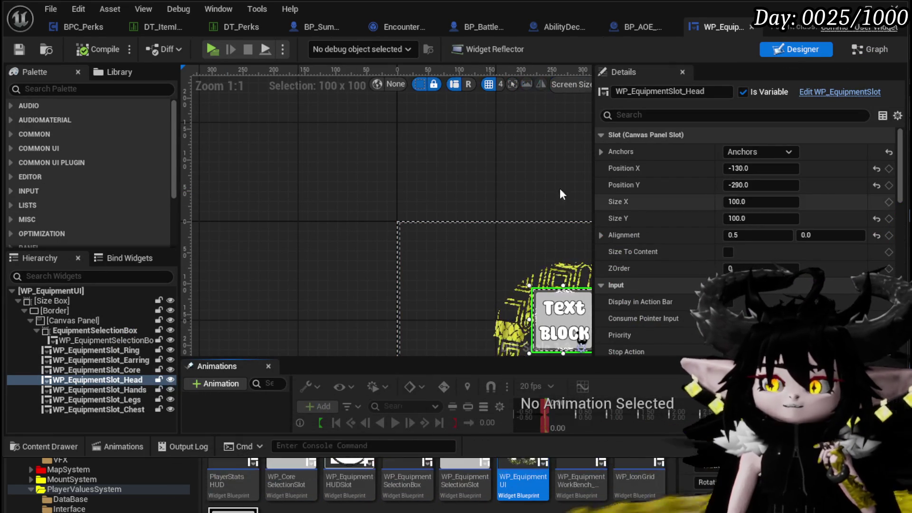
{"action": "scroll", "coordinate": [406, 200], "scroll_direction": "down", "scroll_amount": 5}
{"action": "scroll", "coordinate": [361, 223], "scroll_direction": "up", "scroll_amount": 2}
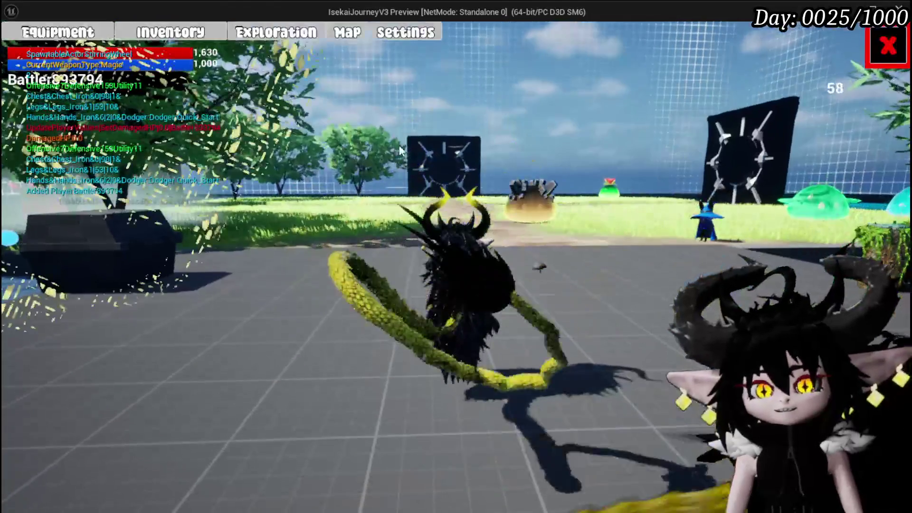
Step: Equip two Iron_Hands gloves in turn from the hands slot, reaching HP 1,990 and Defensive 189
{"action": "left_click", "coordinate": [76, 31]}
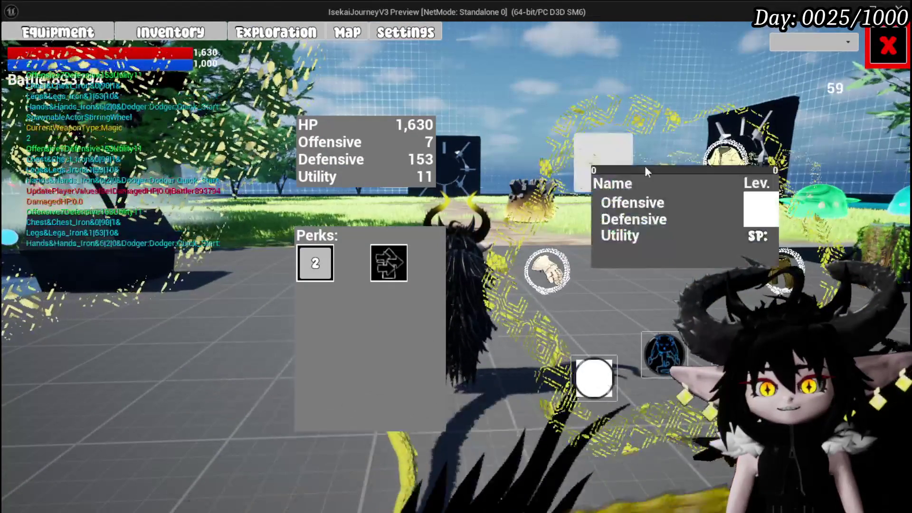
{"action": "mouse_move", "coordinate": [604, 166]}
{"action": "left_click", "coordinate": [547, 271]}
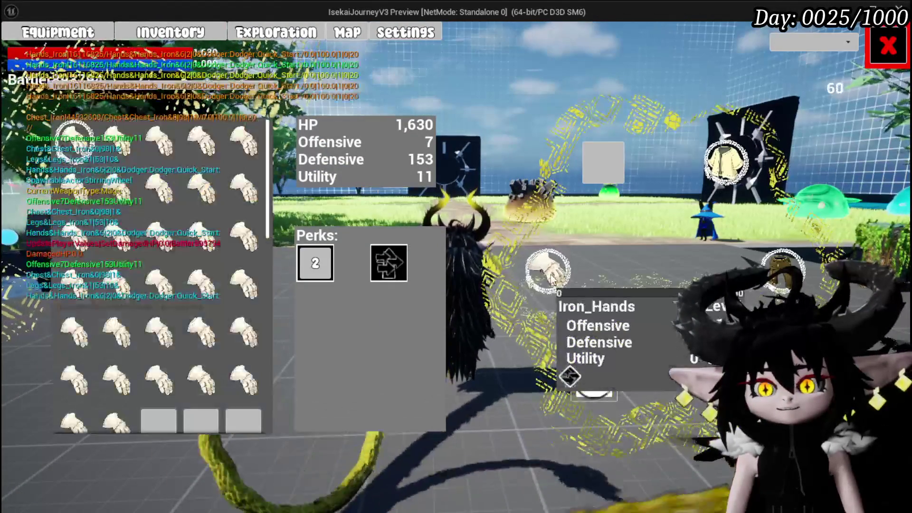
{"action": "mouse_move", "coordinate": [126, 147]}
{"action": "mouse_move", "coordinate": [156, 147]}
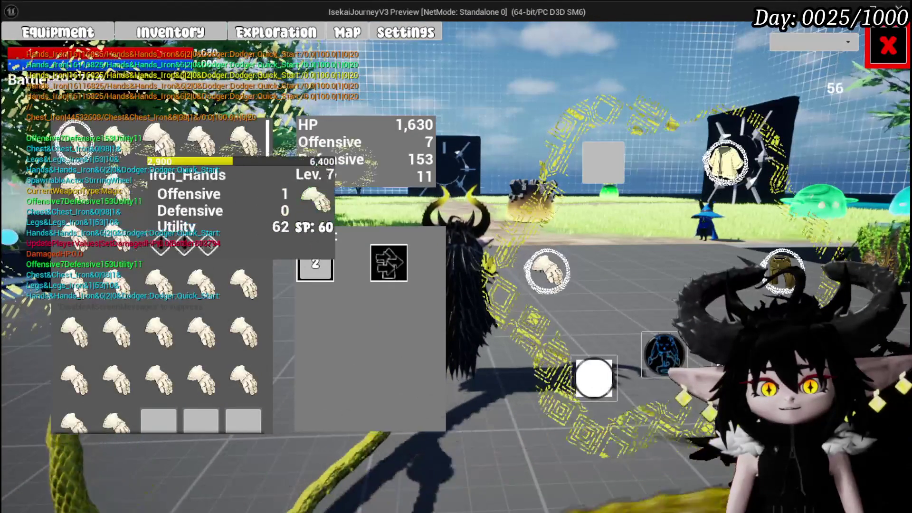
{"action": "left_click", "coordinate": [122, 144]}
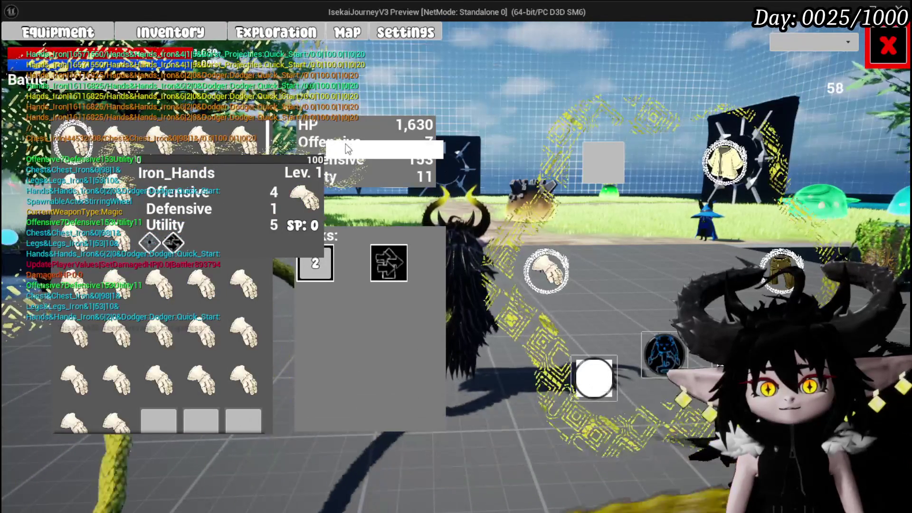
{"action": "left_click", "coordinate": [354, 149]}
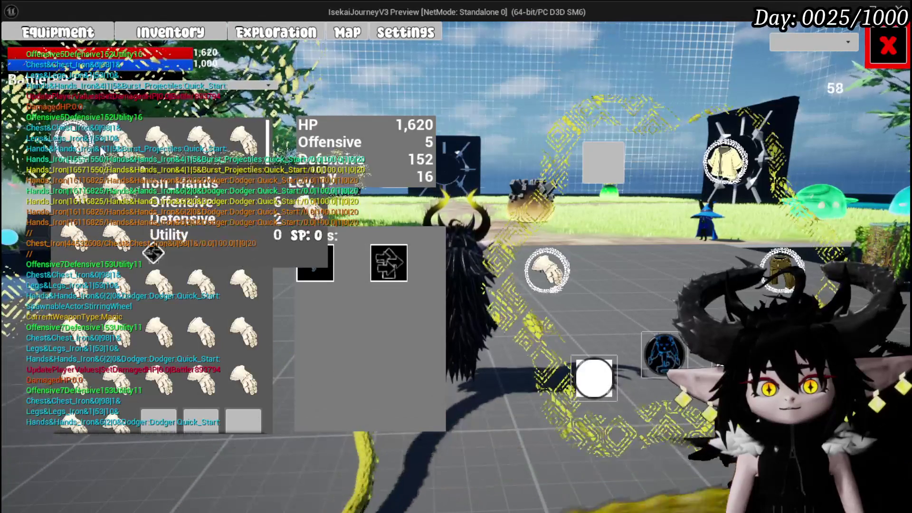
{"action": "mouse_move", "coordinate": [138, 127]}
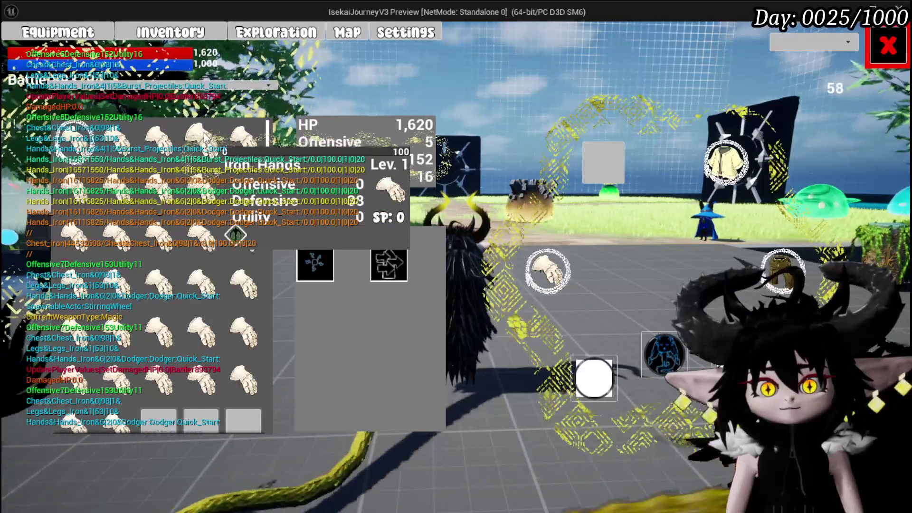
{"action": "left_click", "coordinate": [204, 132]}
{"action": "left_click", "coordinate": [435, 142]}
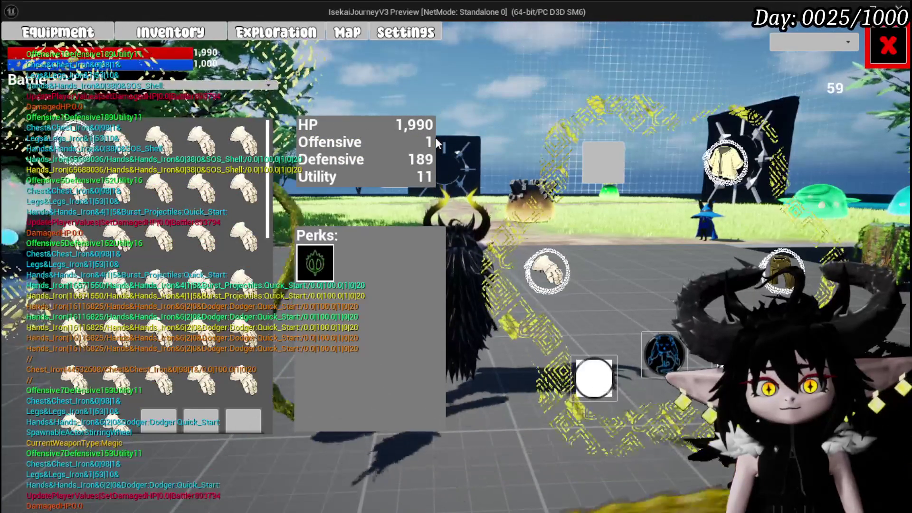
Step: Close the equipment panel and check the equipment item grid in the inventory
{"action": "left_click", "coordinate": [877, 65]}
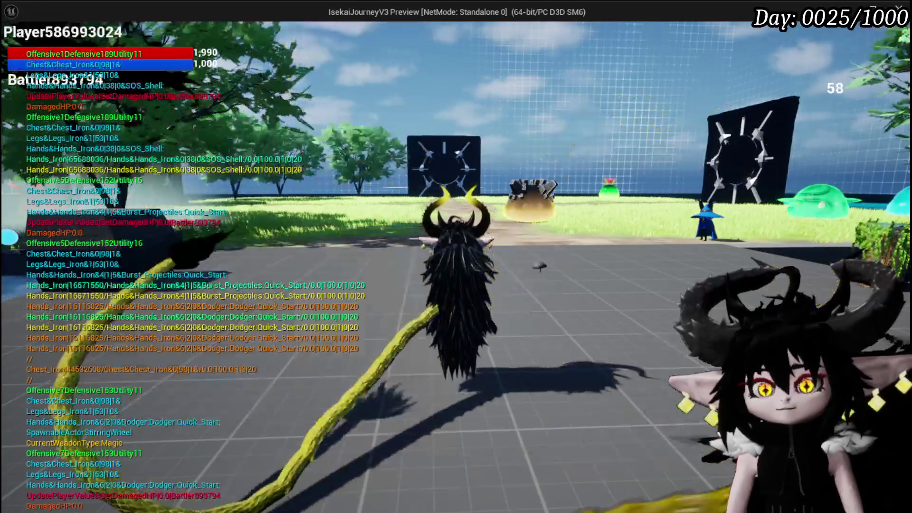
{"action": "key", "text": "i"}
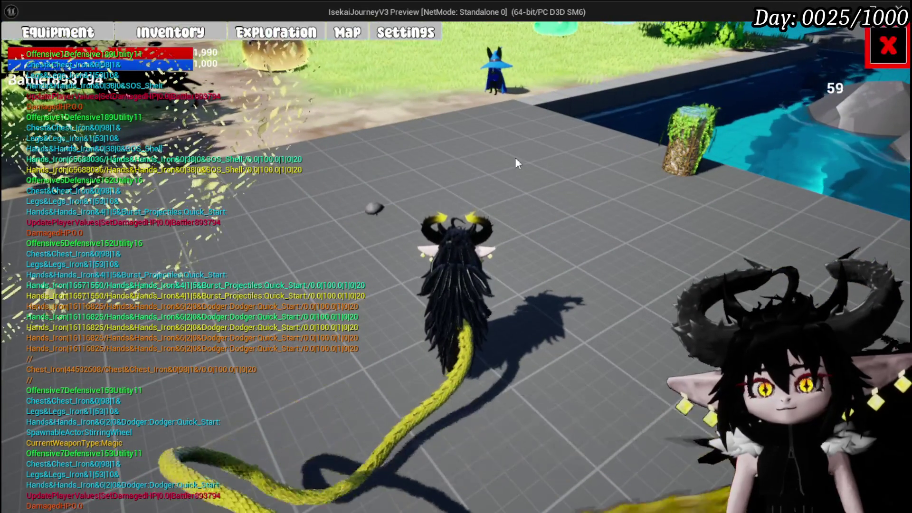
{"action": "left_click", "coordinate": [260, 350]}
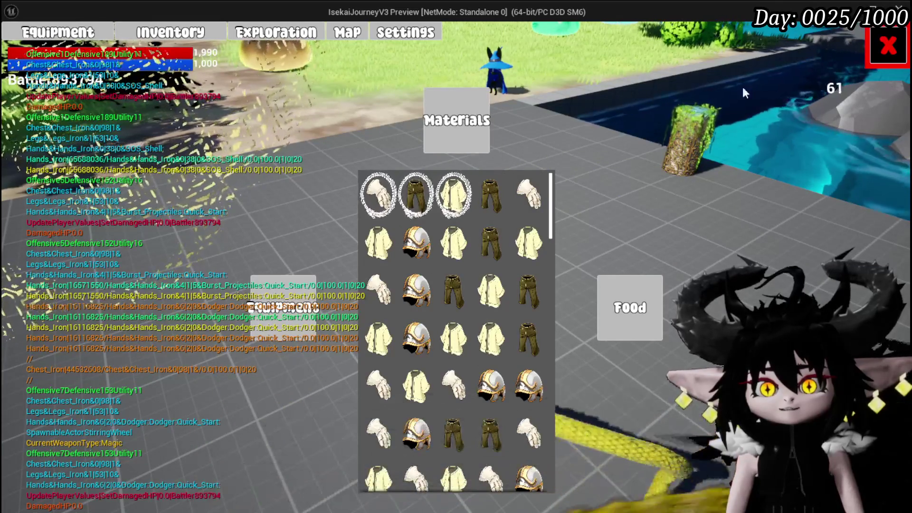
{"action": "left_click", "coordinate": [875, 53]}
Step: Walk to the wizard trader, start trading, and sort the item list by Perk with 'Dodger'
{"action": "key", "text": "w"}
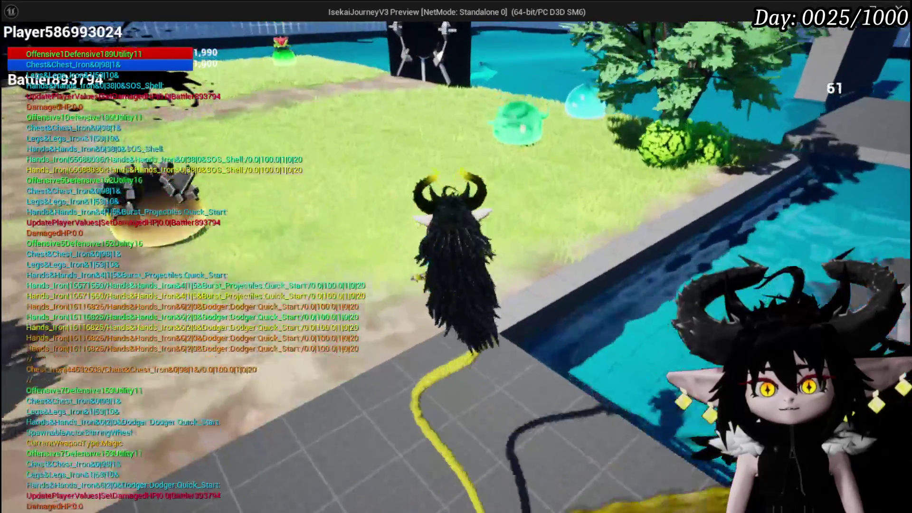
{"action": "key", "text": "e"}
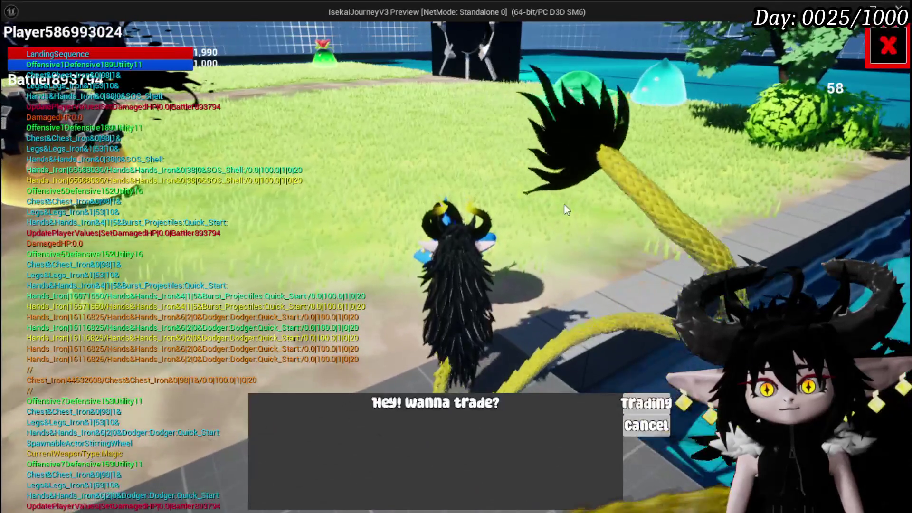
{"action": "left_click", "coordinate": [647, 404]}
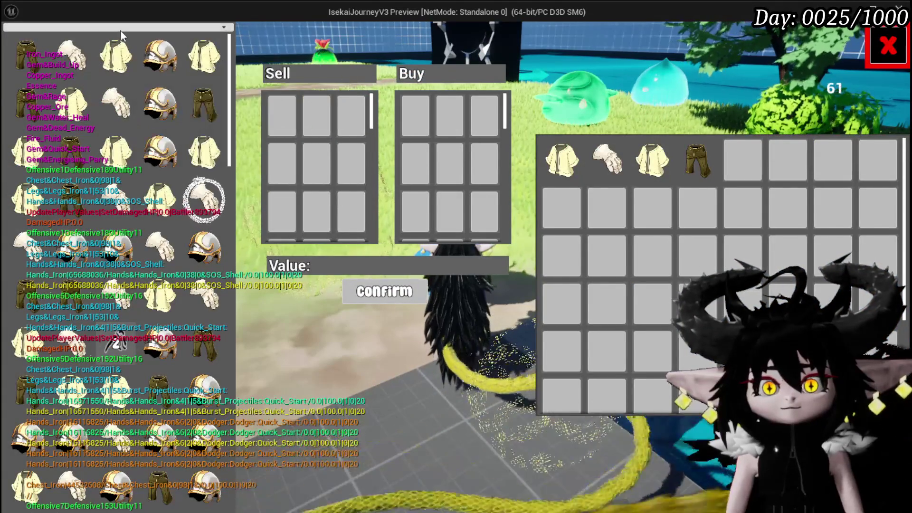
{"action": "left_click", "coordinate": [120, 28]}
{"action": "left_click", "coordinate": [25, 97]}
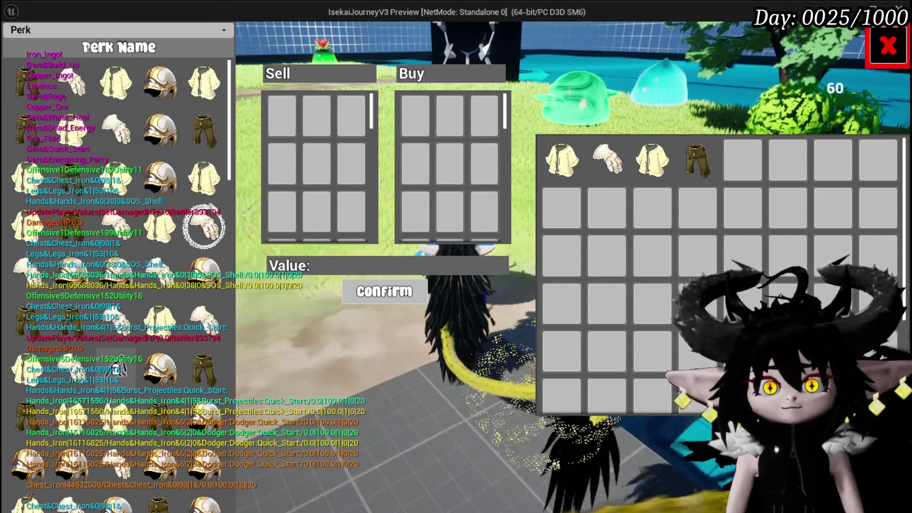
{"action": "type", "text": "D"}
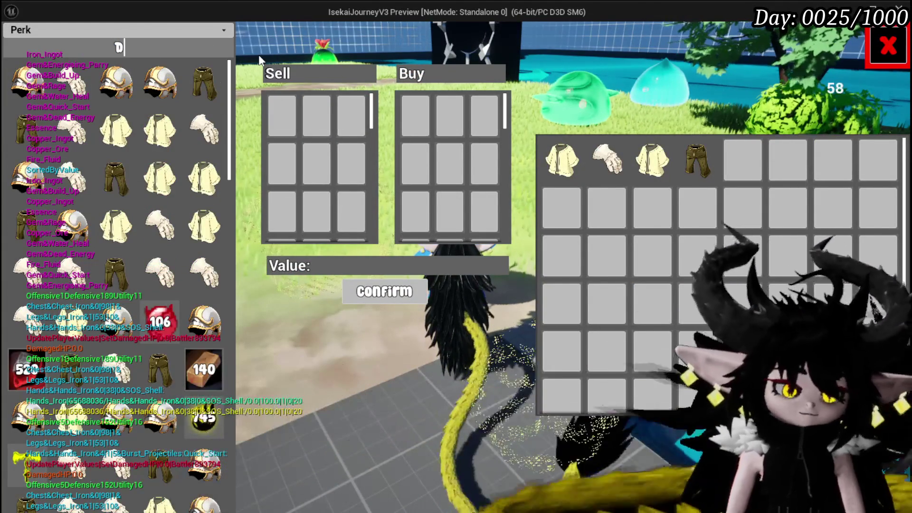
{"action": "type", "text": "odger"}
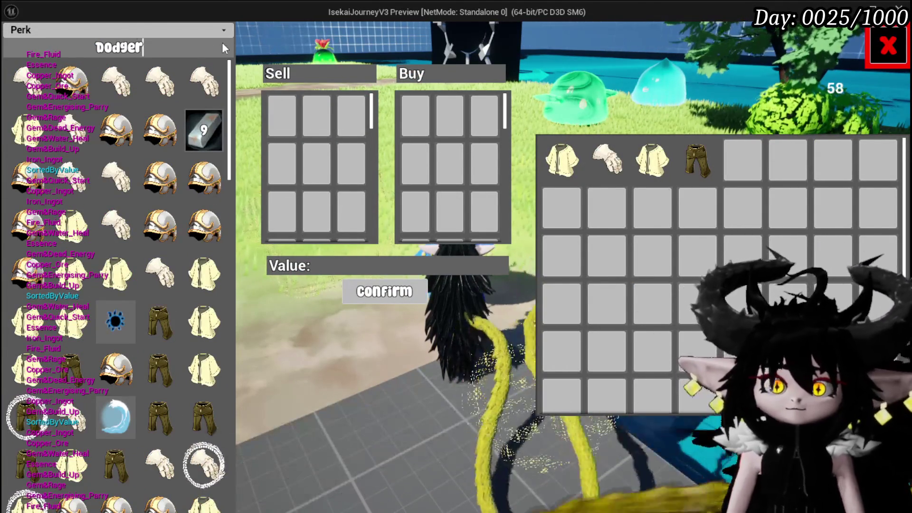
Step: Sell the spare iron gloves, chests and helmets for 1031, then close the shop
{"action": "left_click", "coordinate": [19, 87]}
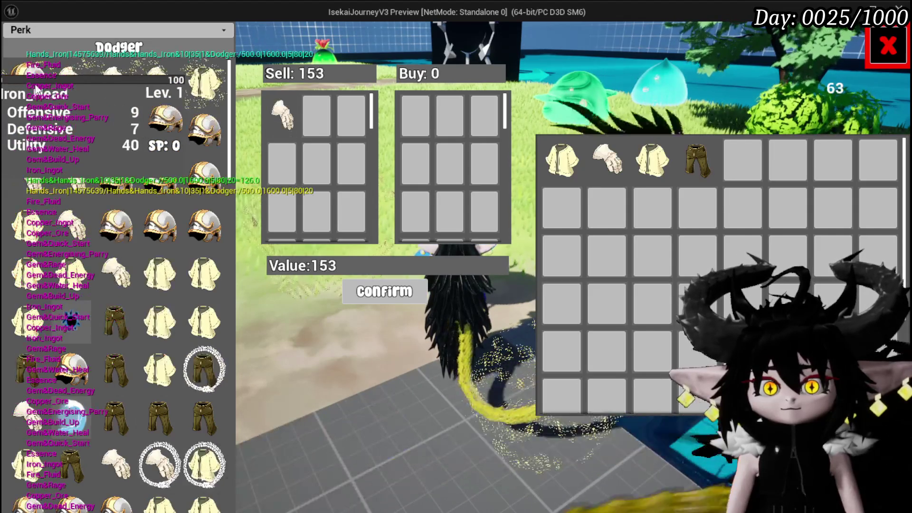
{"action": "left_click", "coordinate": [30, 84]}
{"action": "left_click", "coordinate": [30, 85]}
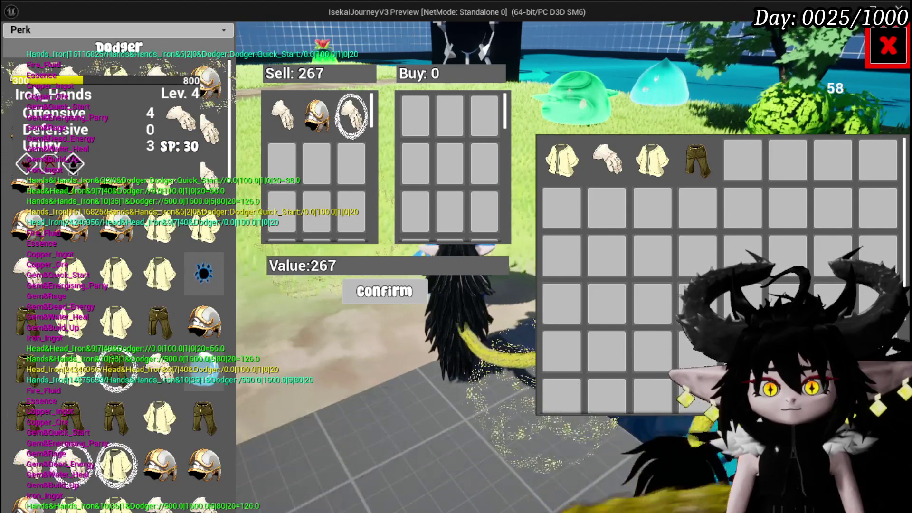
{"action": "left_click", "coordinate": [28, 90]}
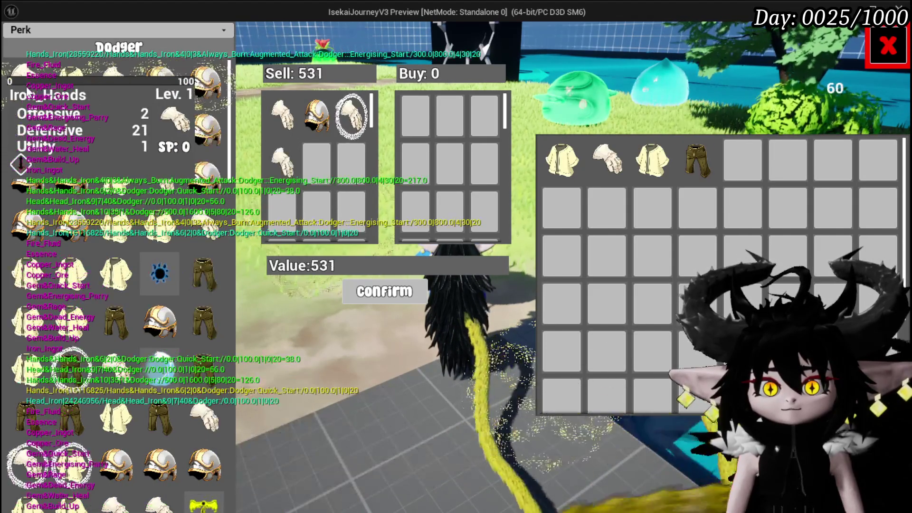
{"action": "left_click", "coordinate": [27, 90]}
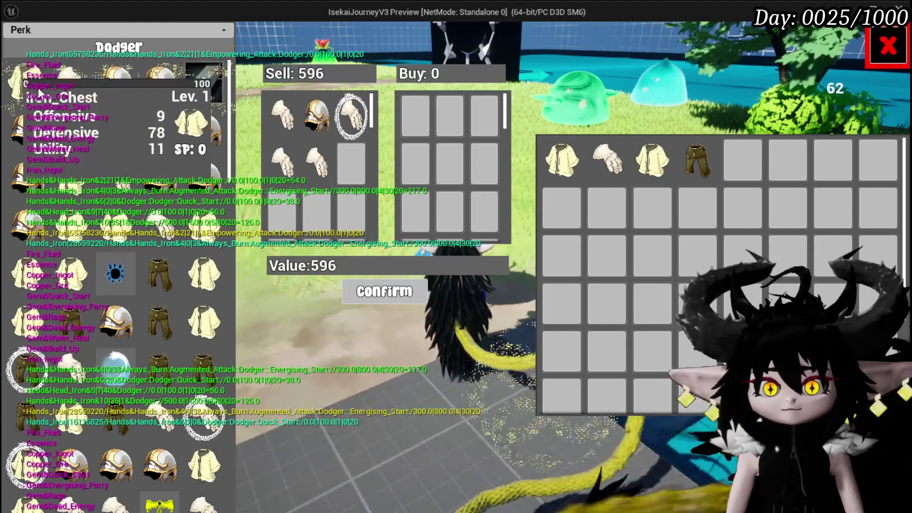
{"action": "left_click", "coordinate": [38, 87]}
{"action": "left_click", "coordinate": [39, 87]}
{"action": "left_click", "coordinate": [36, 88]}
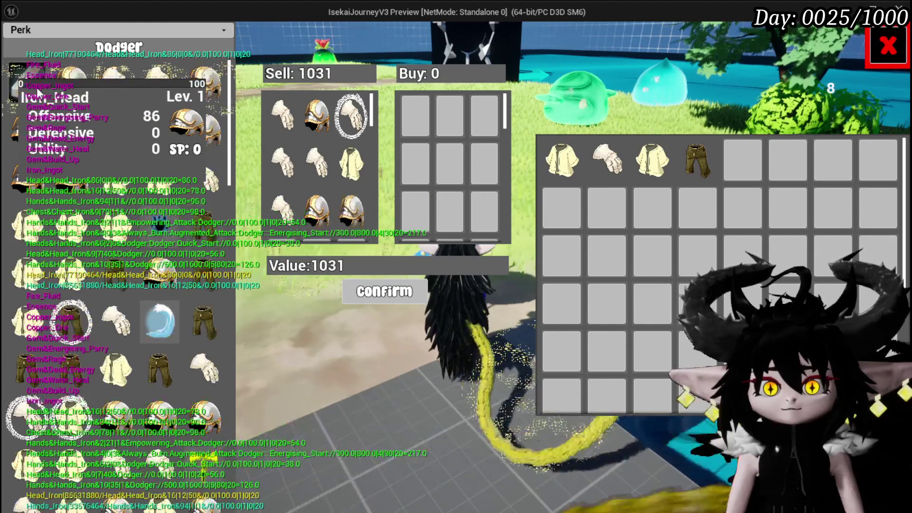
{"action": "left_click", "coordinate": [380, 292]}
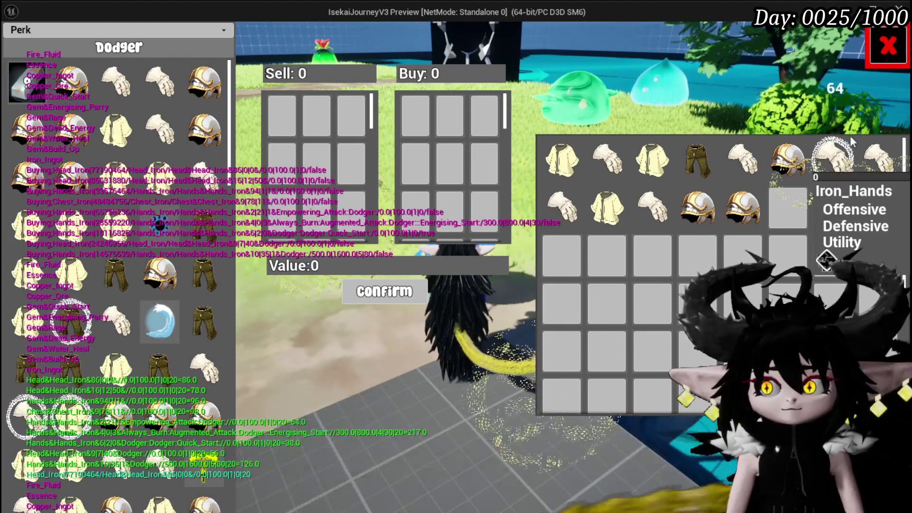
{"action": "left_click", "coordinate": [878, 59]}
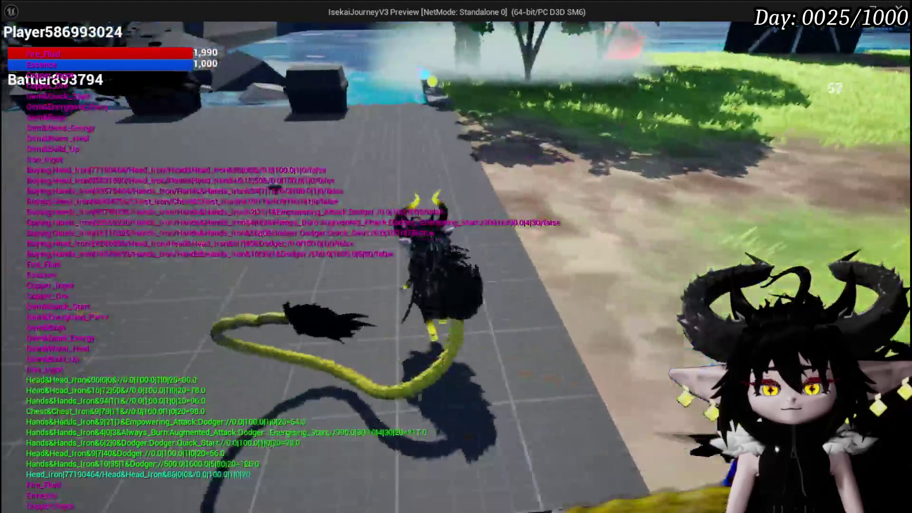
Step: Check the Iron_Hands items in the hands slot, then close the equipment menu
{"action": "key", "text": "Tab"}
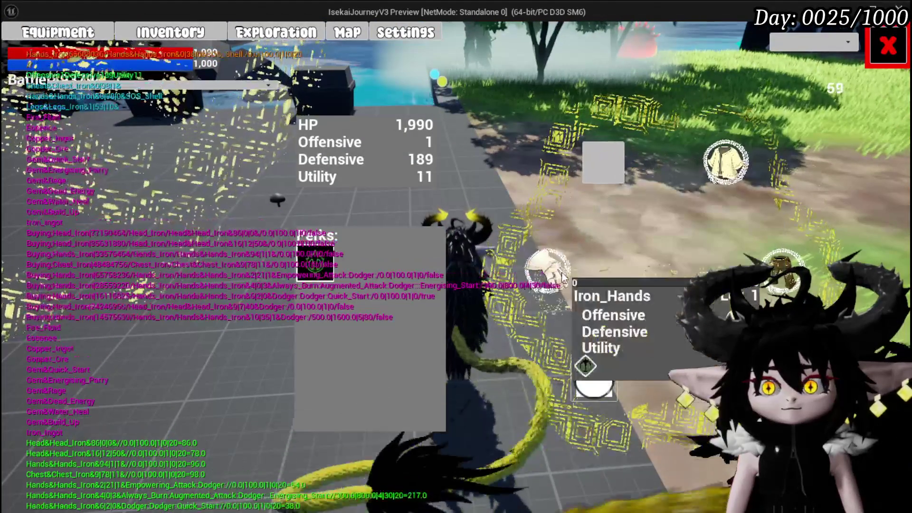
{"action": "mouse_move", "coordinate": [594, 163]}
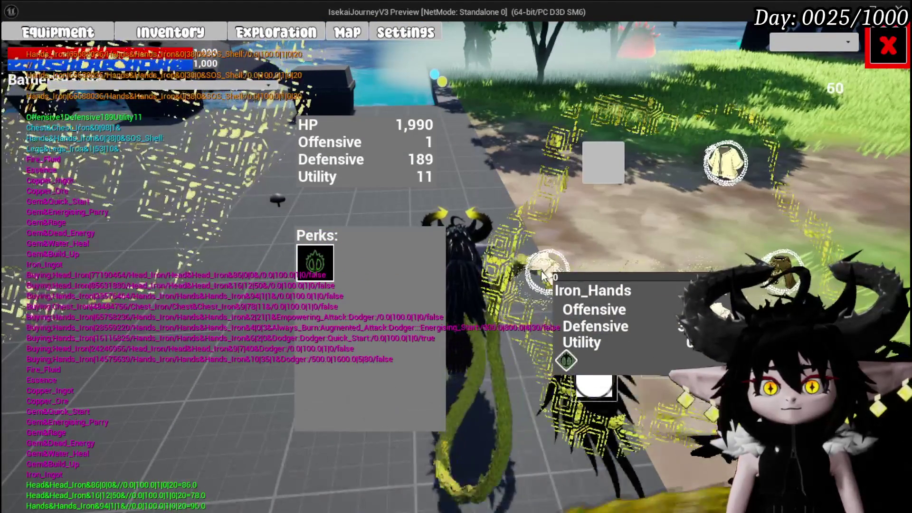
{"action": "left_click", "coordinate": [606, 150]}
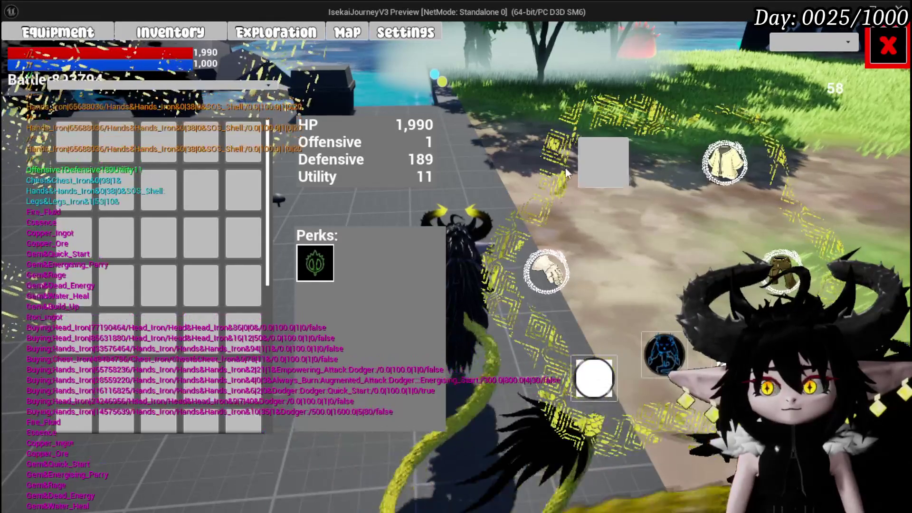
{"action": "left_click", "coordinate": [888, 46]}
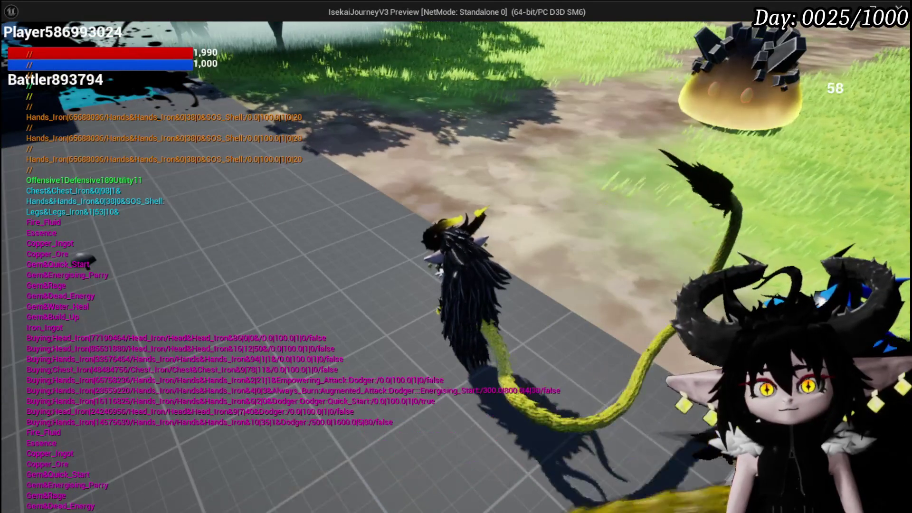
Step: Run to the spiky yellow slime and display the inventory's Materials stacks
{"action": "key", "text": "a"}
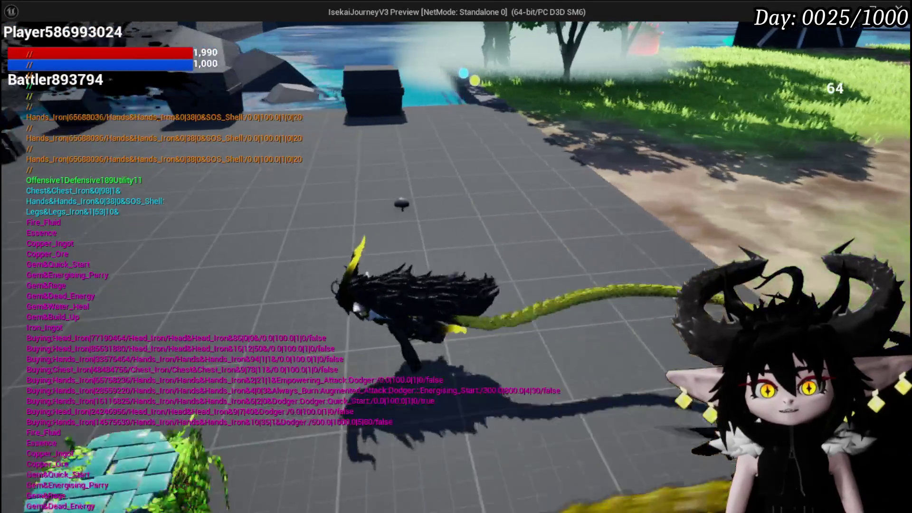
{"action": "key", "text": "w"}
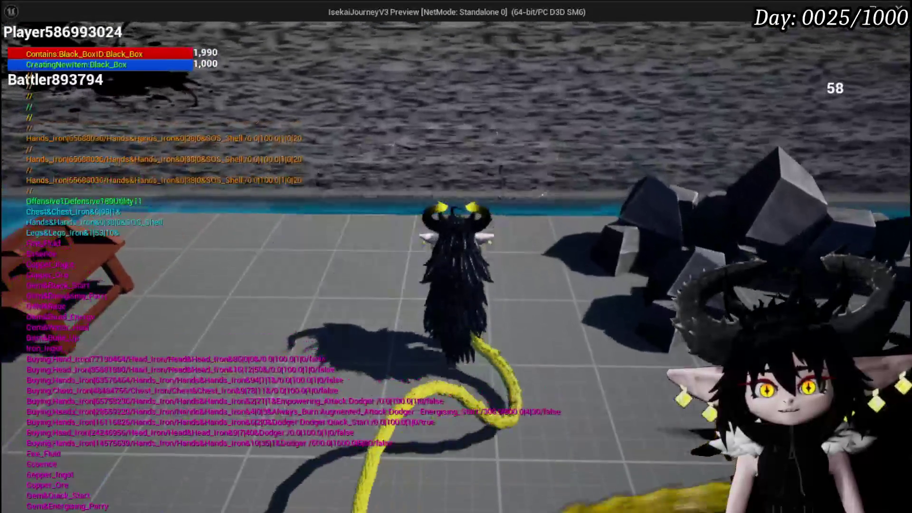
{"action": "key", "text": "Tab"}
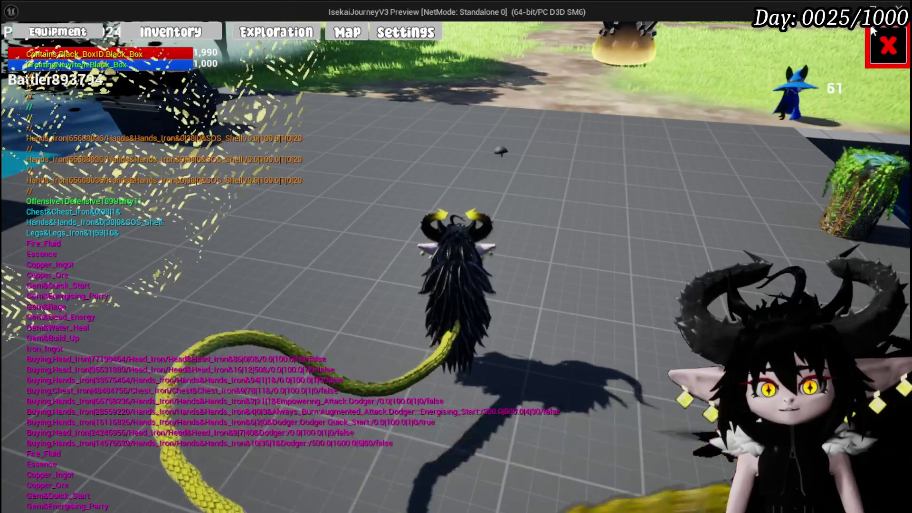
{"action": "key", "text": "Tab"}
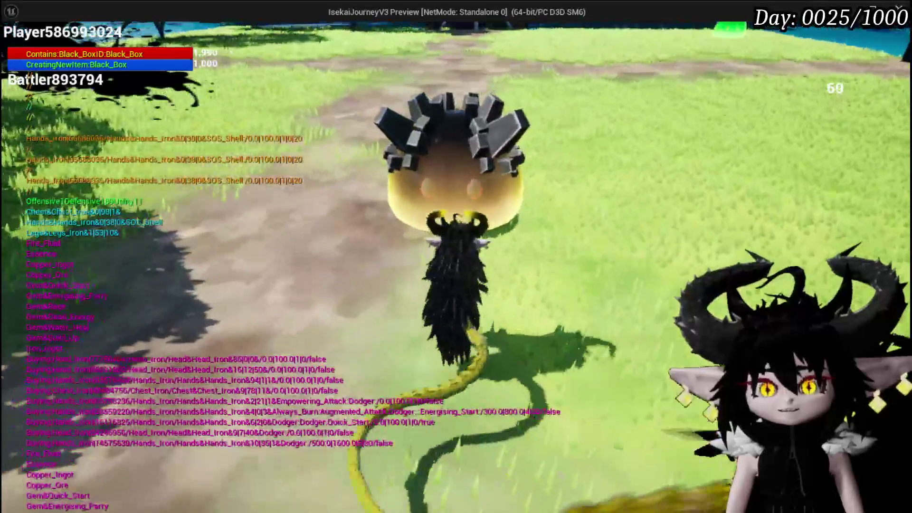
{"action": "key", "text": "Tab"}
{"action": "left_click", "coordinate": [206, 39]}
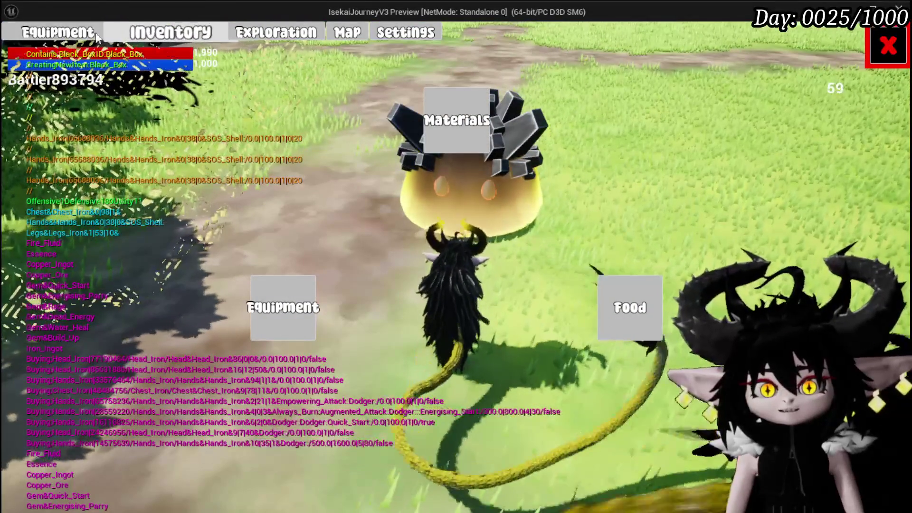
{"action": "left_click", "coordinate": [483, 119]}
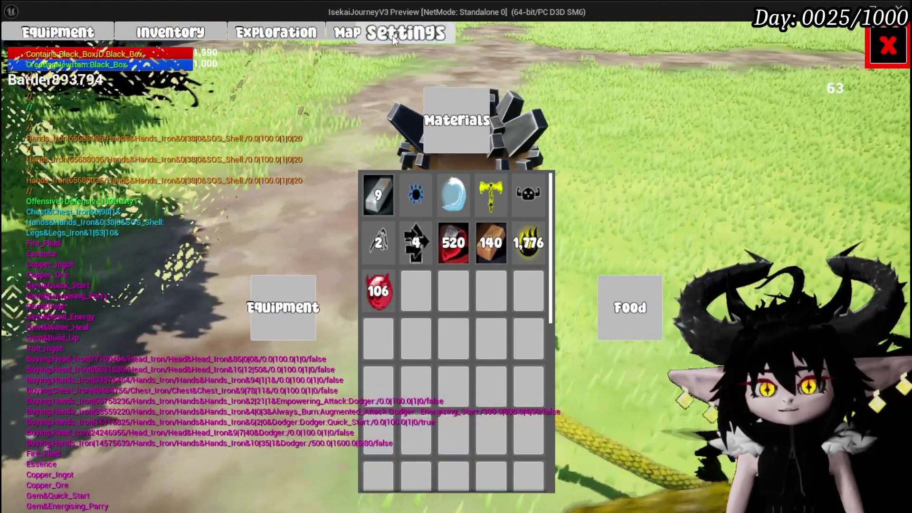
Step: Deposit 1,600 Essence and 4 Quick Start gems from the Material list into the Black Box
{"action": "left_click", "coordinate": [279, 36]}
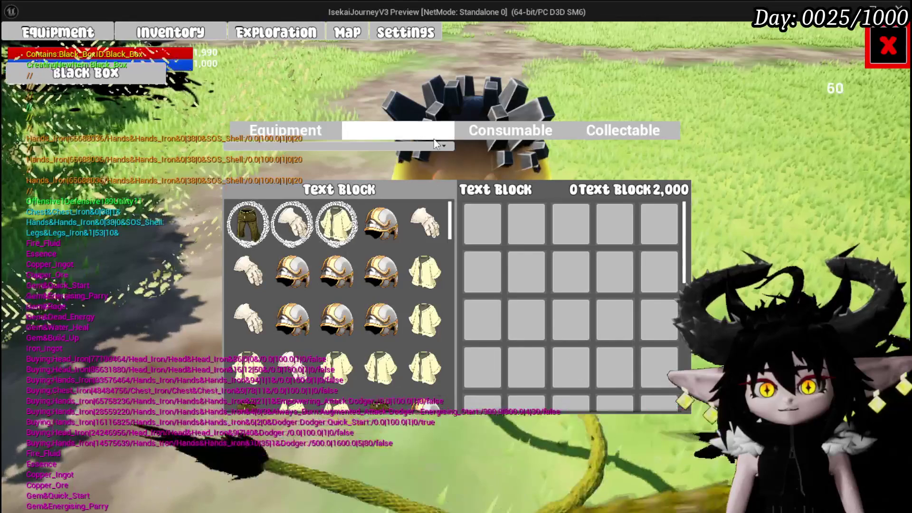
{"action": "left_click", "coordinate": [434, 138]}
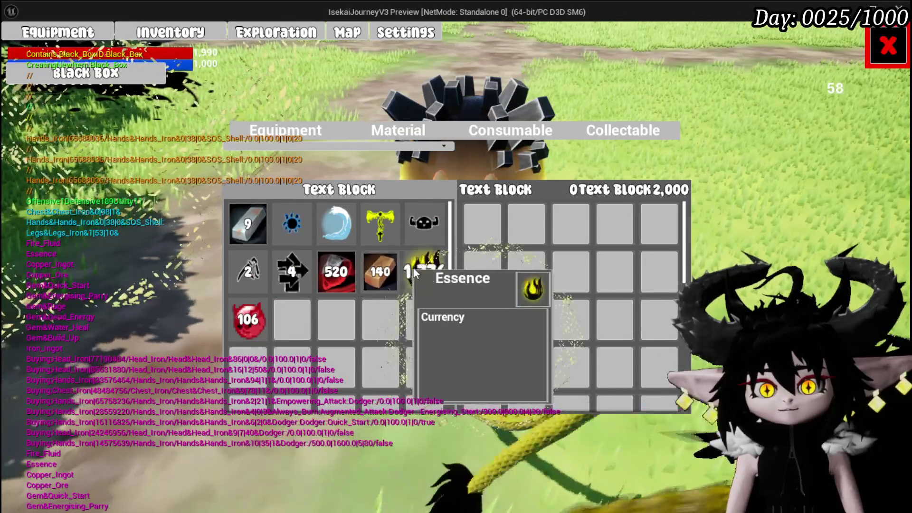
{"action": "left_click", "coordinate": [414, 268]}
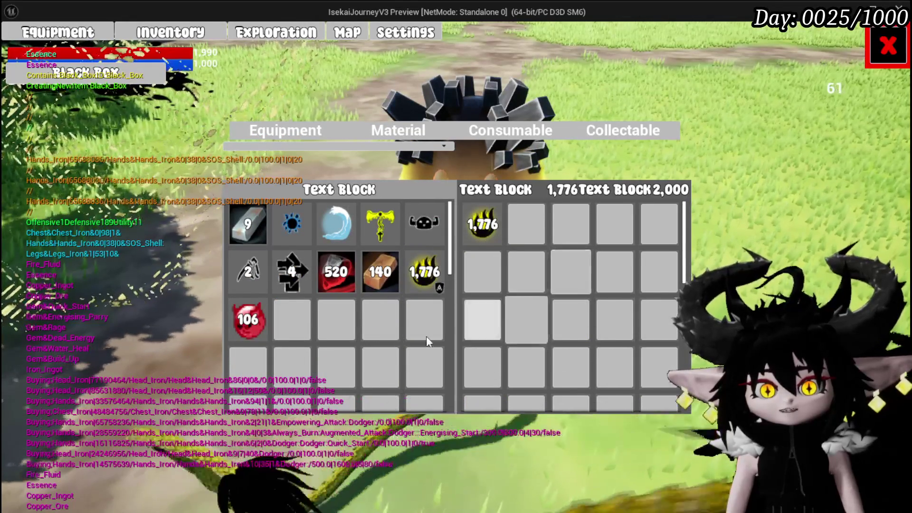
{"action": "mouse_move", "coordinate": [281, 275]}
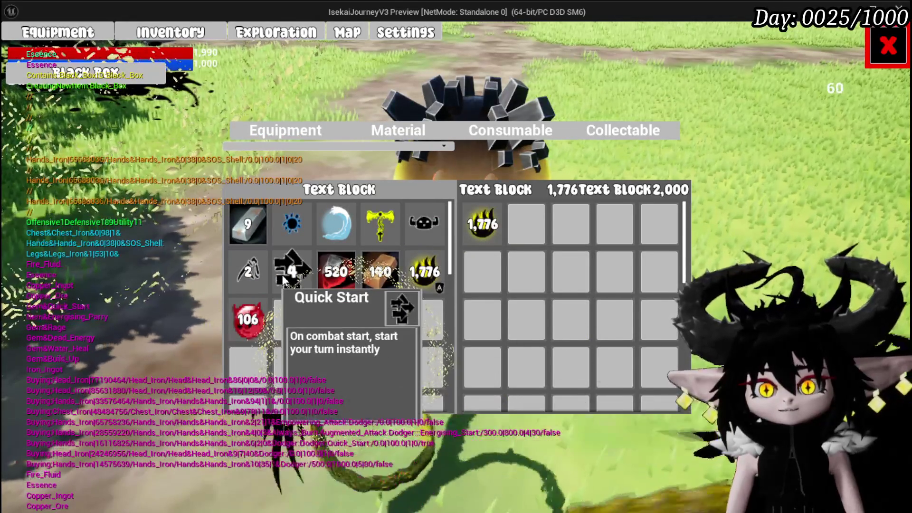
{"action": "left_click", "coordinate": [283, 277]}
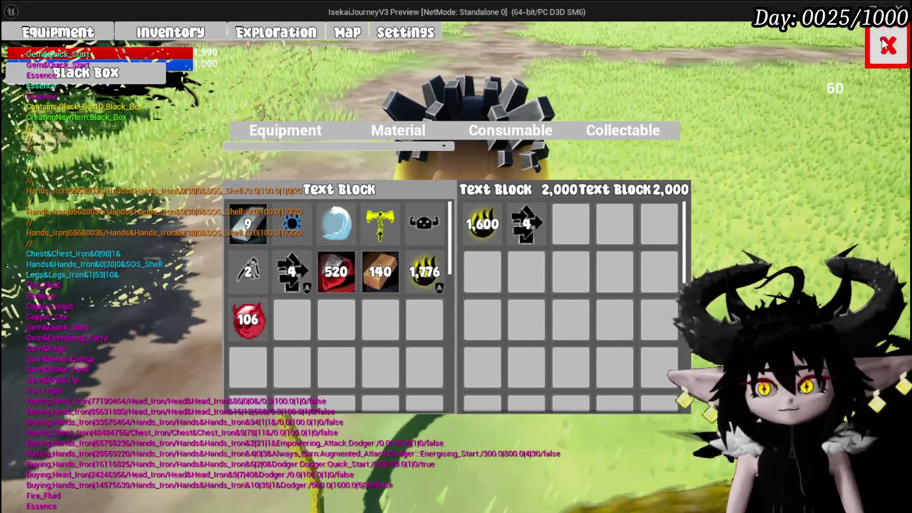
Step: Run to the cyan water slime, start the fight with Water Splash, and play the area attack card
{"action": "key", "text": "Tab"}
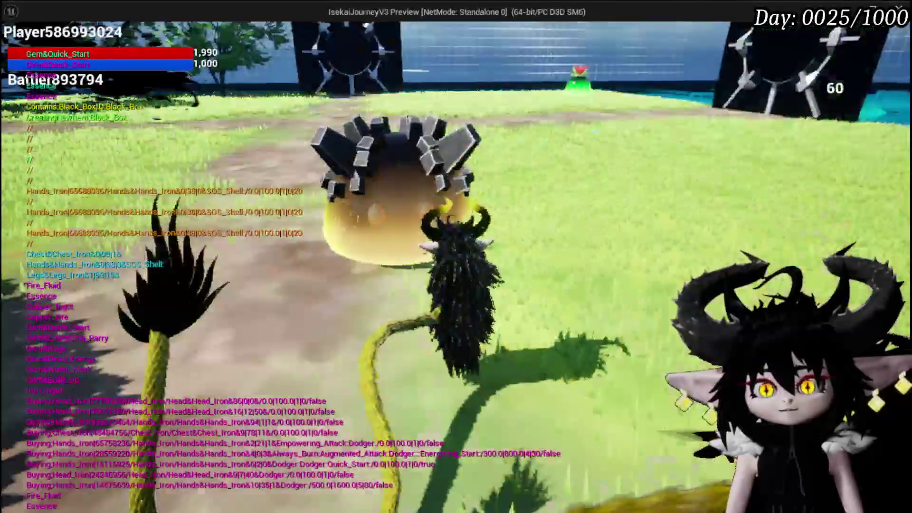
{"action": "key", "text": "w"}
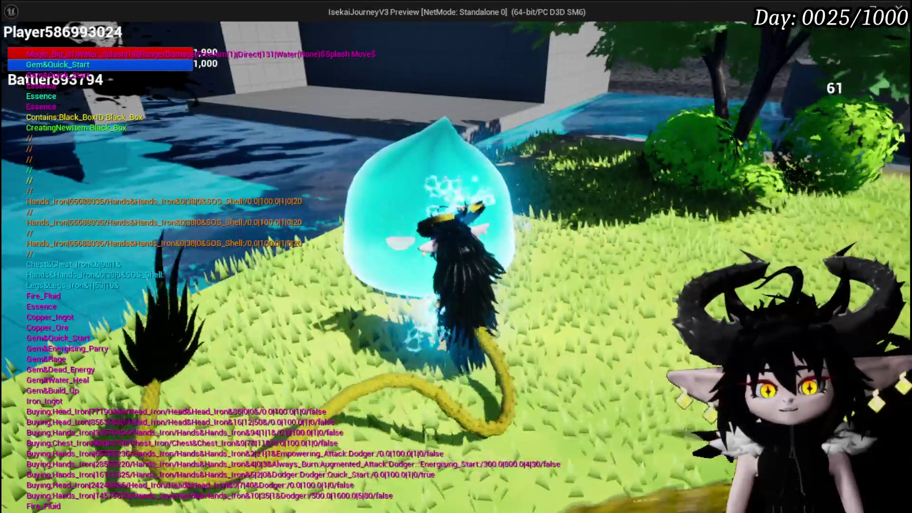
{"action": "key", "text": "q"}
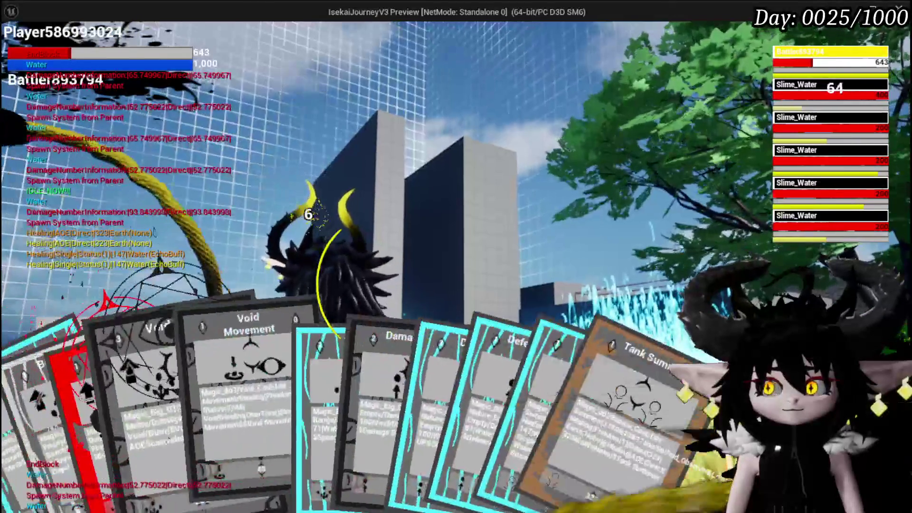
{"action": "left_click", "coordinate": [168, 429]}
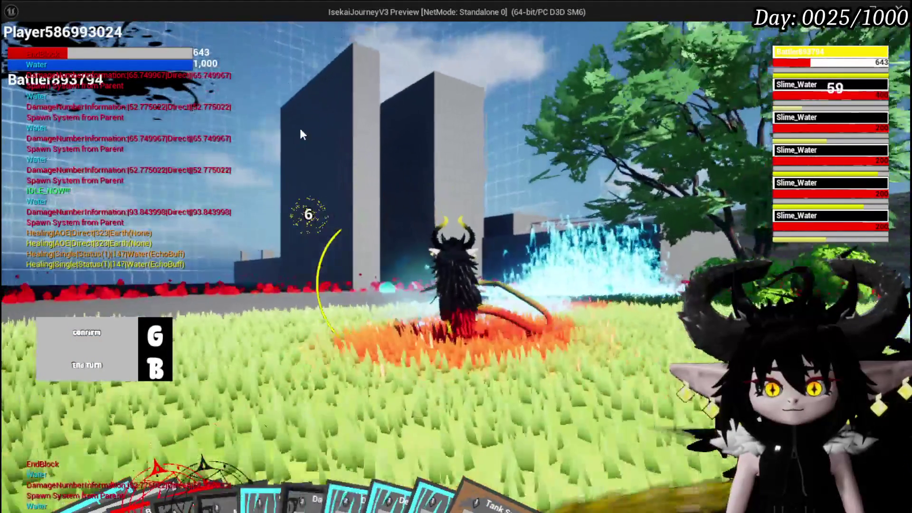
Step: Confirm the card play, then enter 'Water Slimes' in the Text Block and confirm it
{"action": "key", "text": "g"}
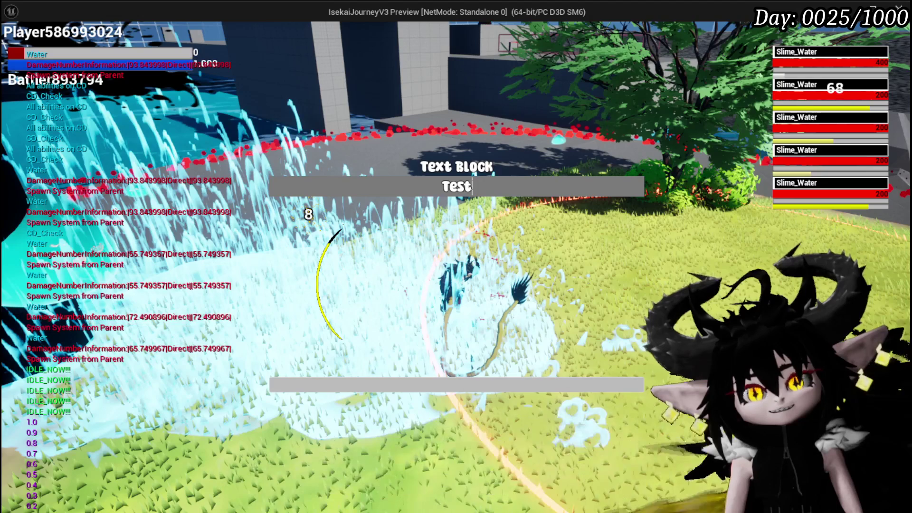
{"action": "type", "text": "Water"}
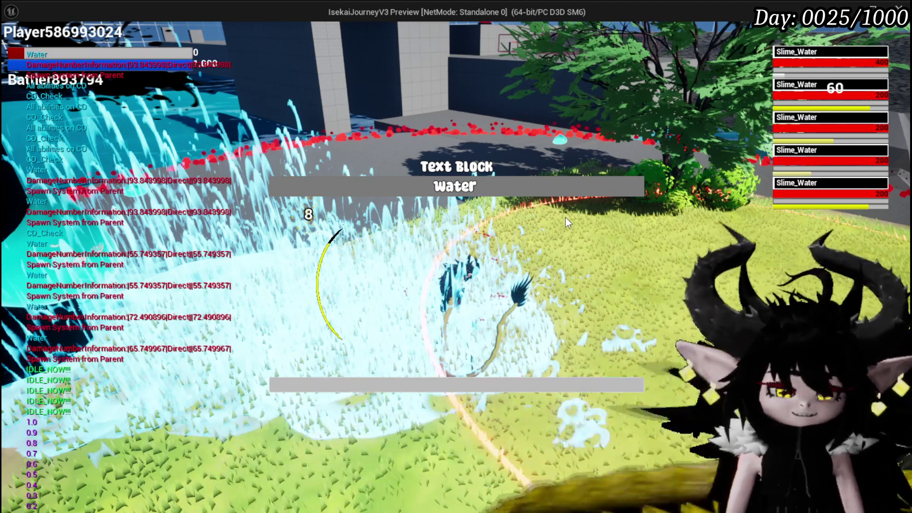
{"action": "type", "text": " Slimes"}
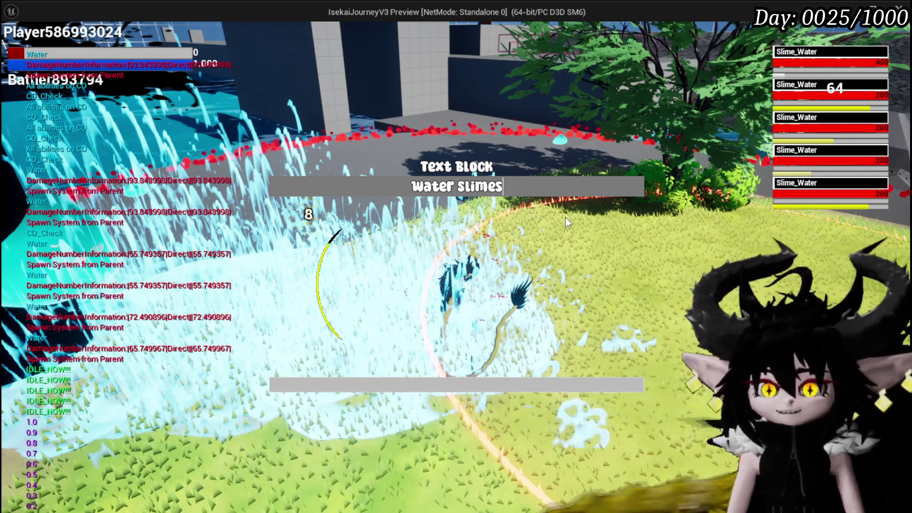
{"action": "left_click", "coordinate": [454, 391]}
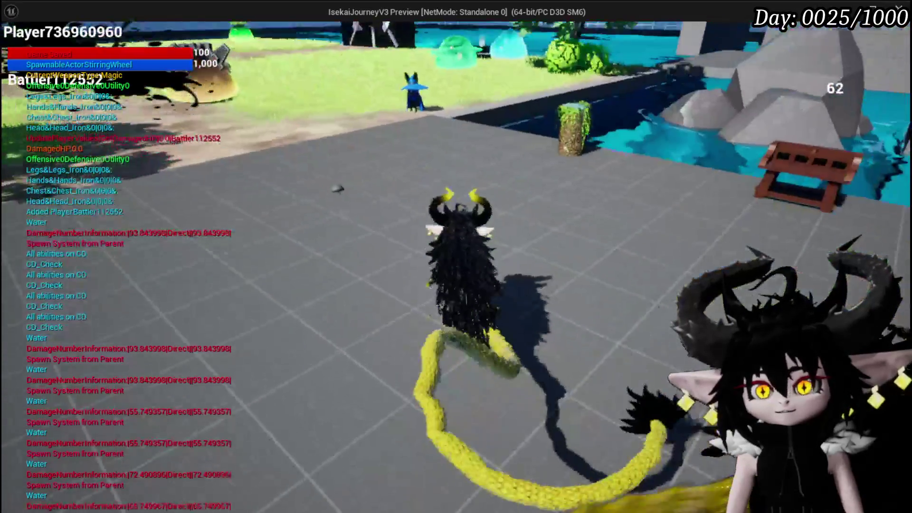
{"action": "key", "text": "w"}
{"action": "key", "text": "Tab"}
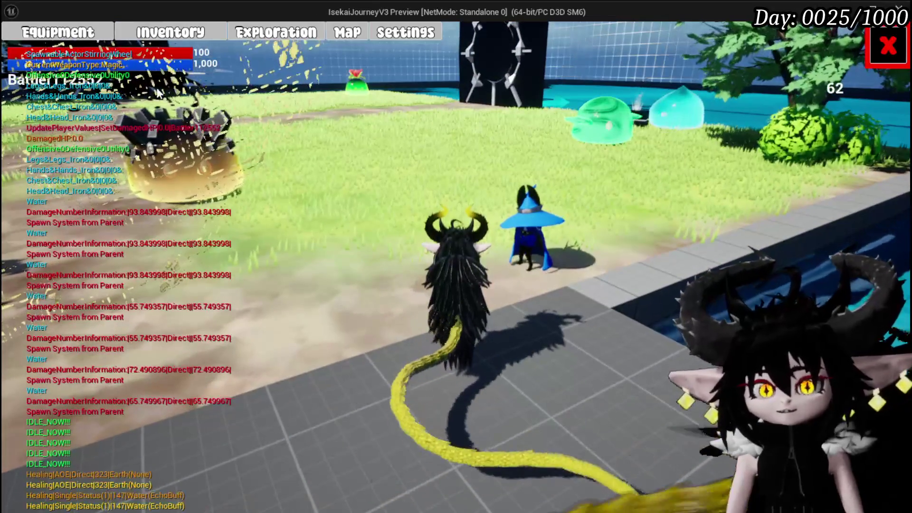
{"action": "left_click", "coordinate": [57, 32]}
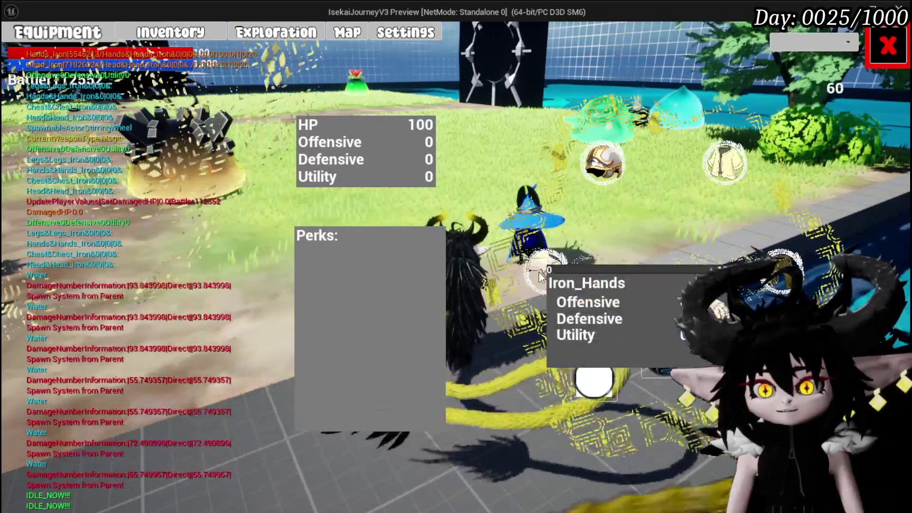
{"action": "left_click", "coordinate": [546, 269]}
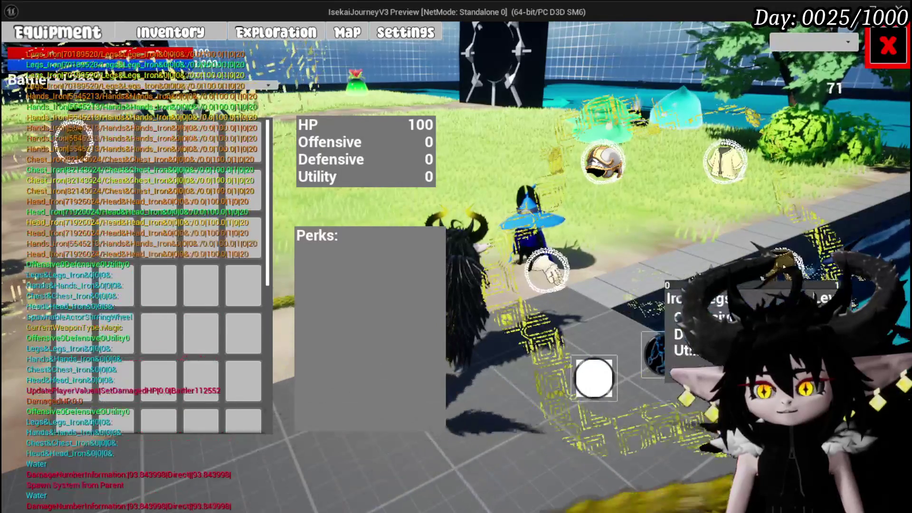
{"action": "left_click", "coordinate": [895, 47]}
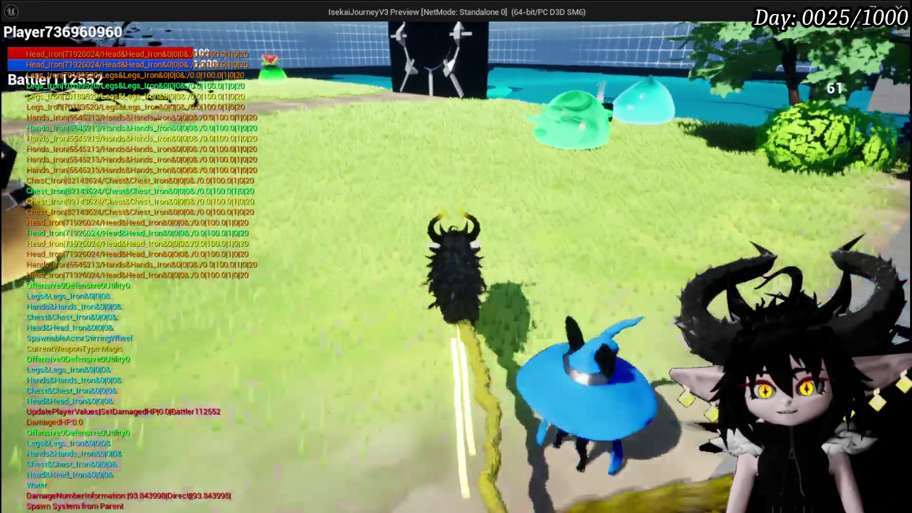
Step: Open the Water Slimes black chest and take all its loot
{"action": "key", "text": "e"}
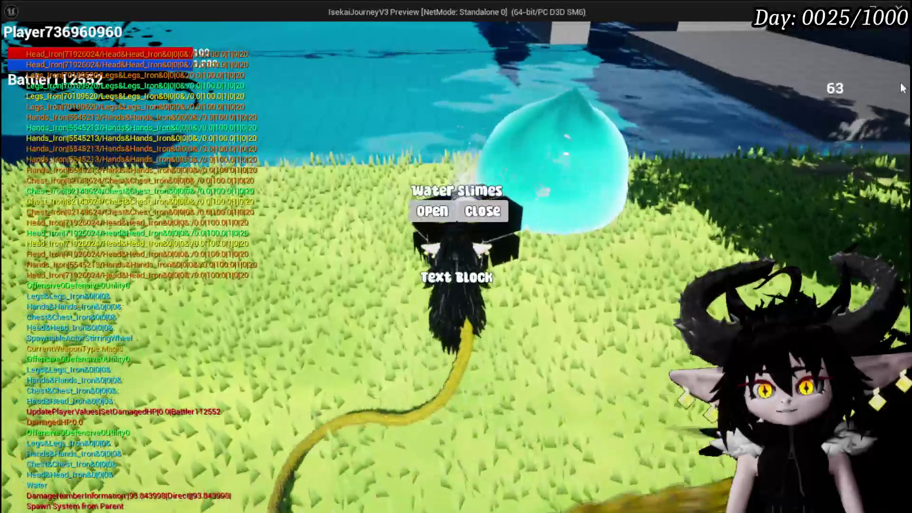
{"action": "left_click", "coordinate": [442, 212]}
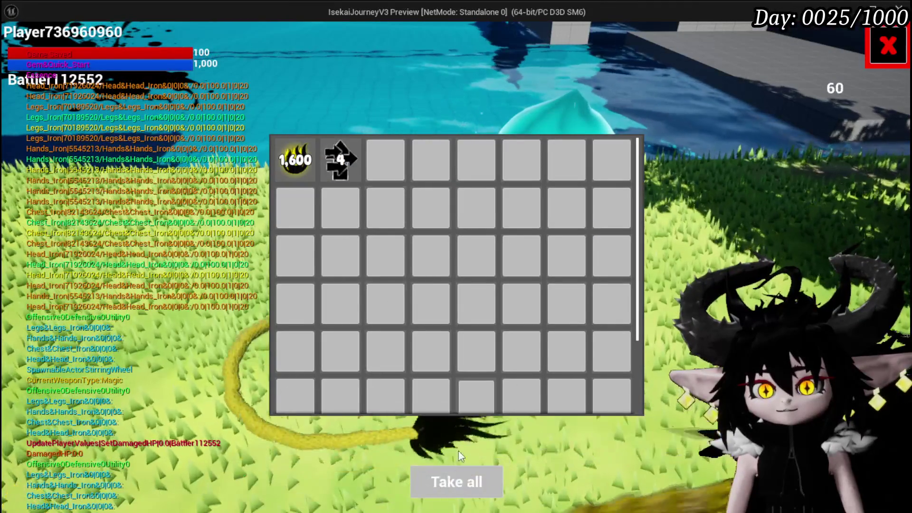
{"action": "left_click", "coordinate": [464, 486]}
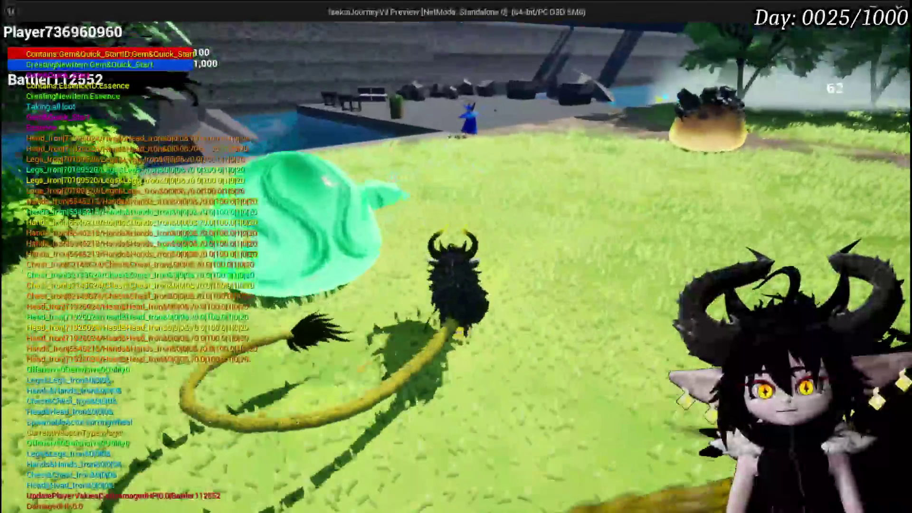
Step: Walk onto the platform by the water to the dark chest and take all its items
{"action": "key", "text": "w"}
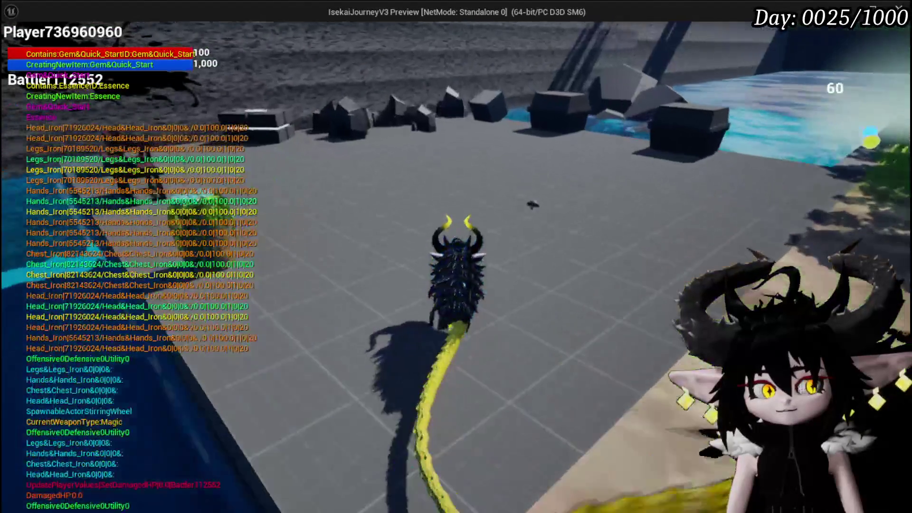
{"action": "key", "text": "a"}
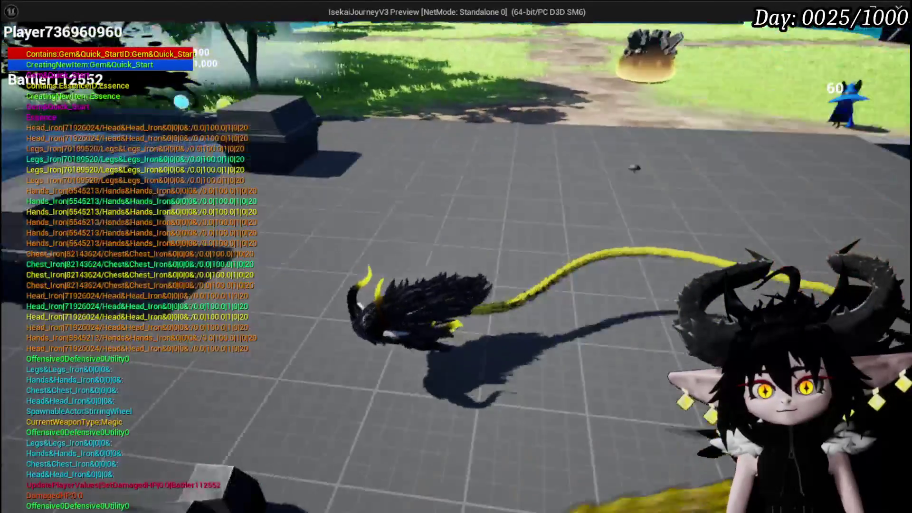
{"action": "key", "text": "w"}
{"action": "key", "text": "e"}
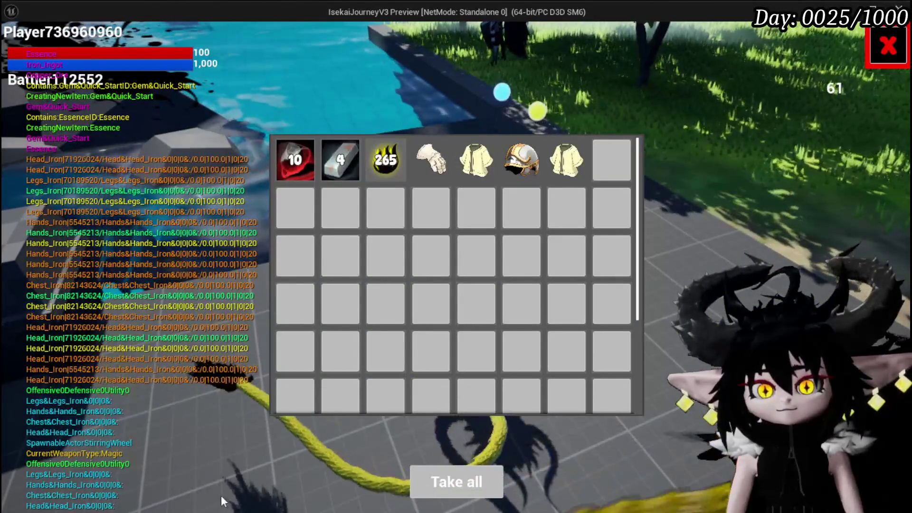
{"action": "key", "text": "e"}
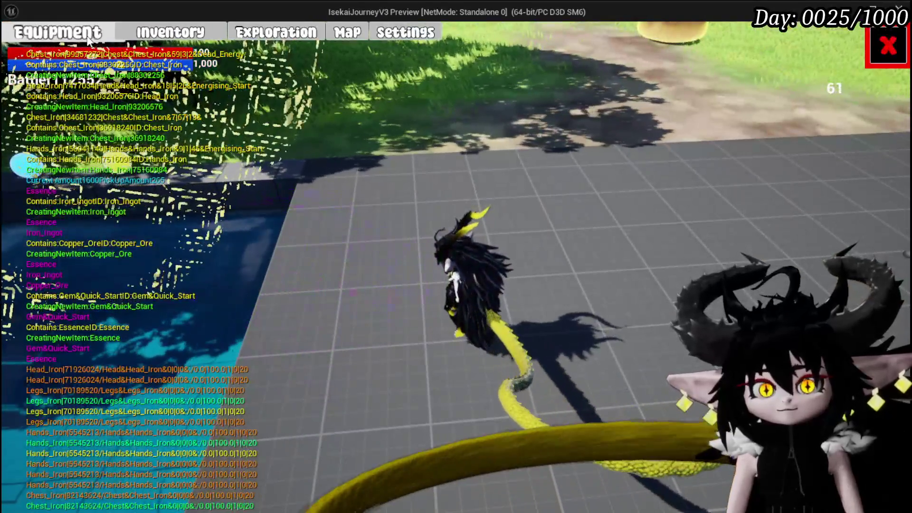
Step: Equip Iron_Head, Iron_Hands and Iron_Chest for HP 190 and stats 86/9/73, then close the screen
{"action": "left_click", "coordinate": [88, 40]}
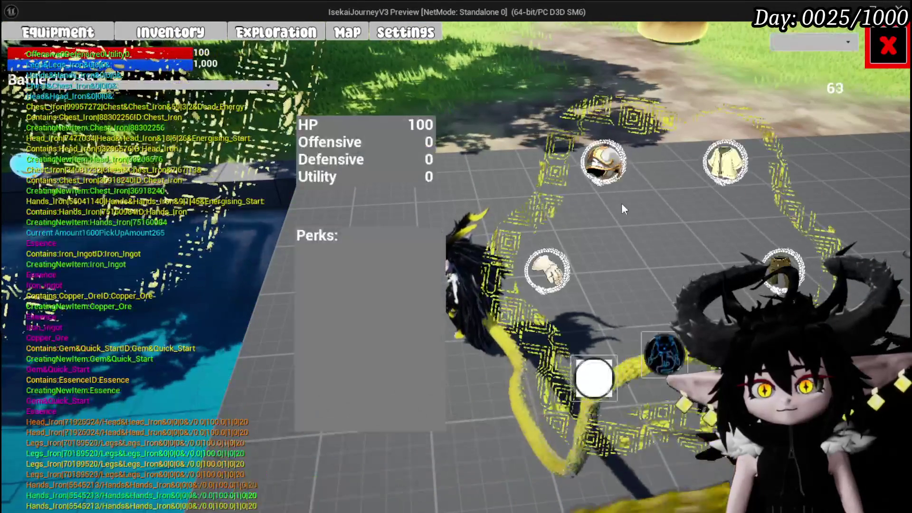
{"action": "mouse_move", "coordinate": [594, 174]}
{"action": "left_click", "coordinate": [119, 138]}
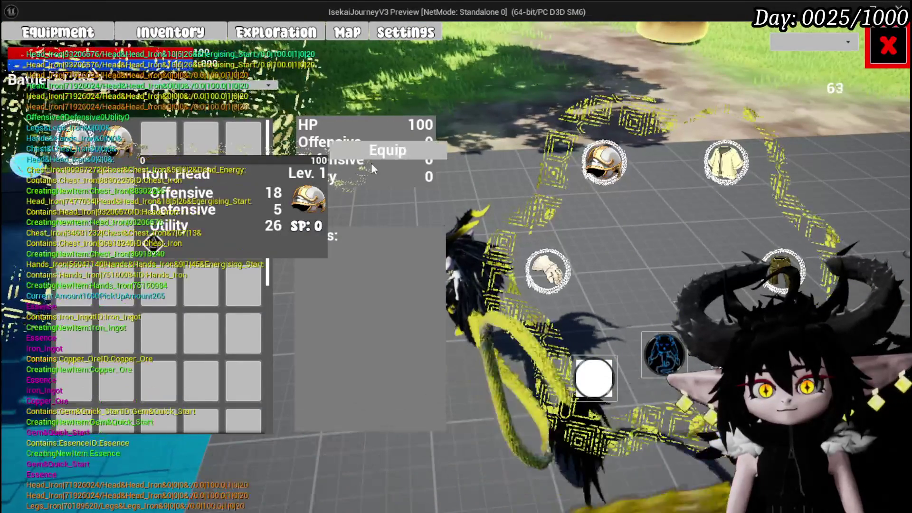
{"action": "left_click", "coordinate": [380, 153]}
{"action": "mouse_move", "coordinate": [152, 251]}
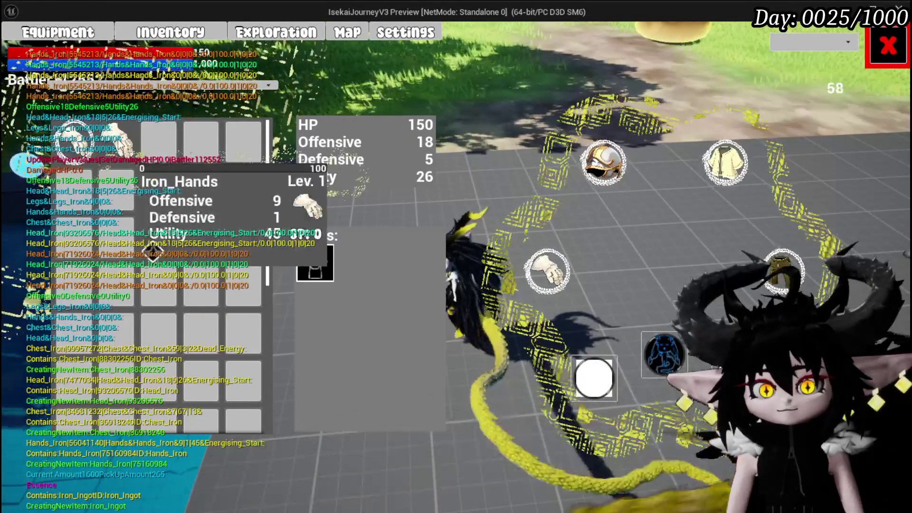
{"action": "left_click", "coordinate": [389, 163]}
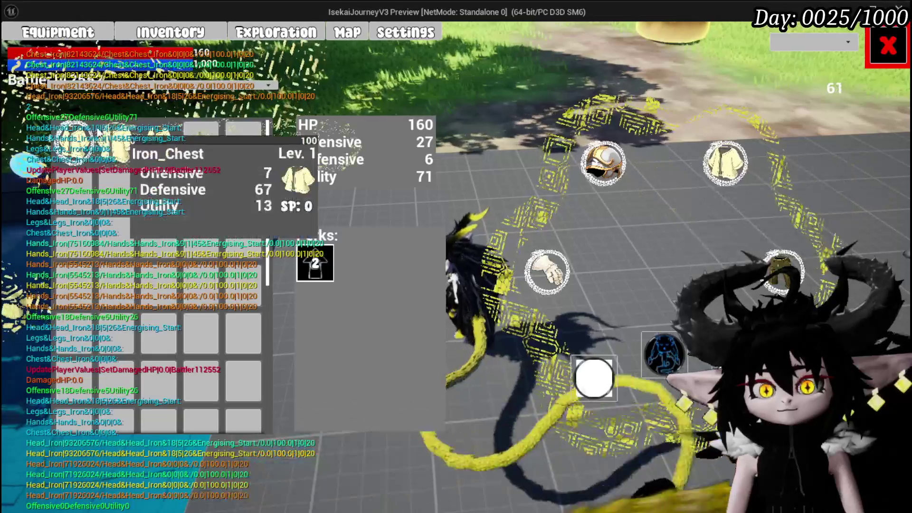
{"action": "left_click", "coordinate": [171, 151]}
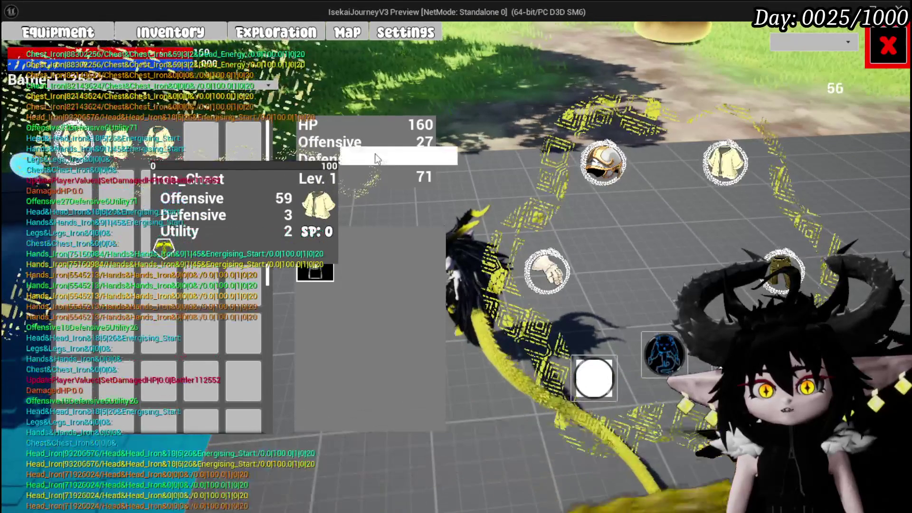
{"action": "left_click", "coordinate": [389, 164]}
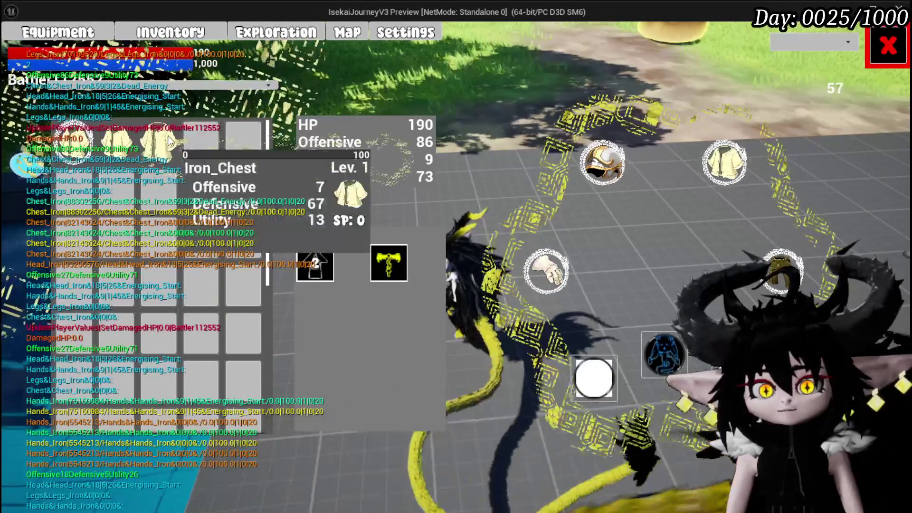
{"action": "mouse_move", "coordinate": [75, 139]}
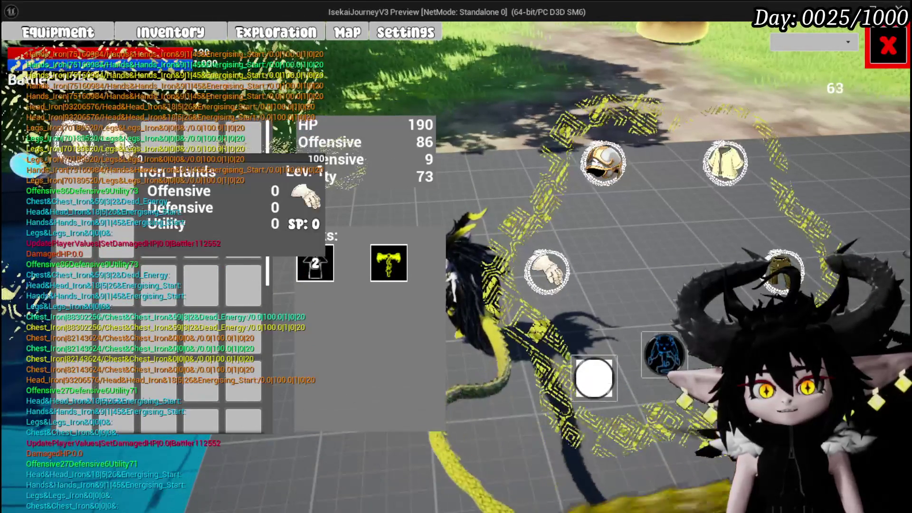
{"action": "mouse_move", "coordinate": [595, 174]}
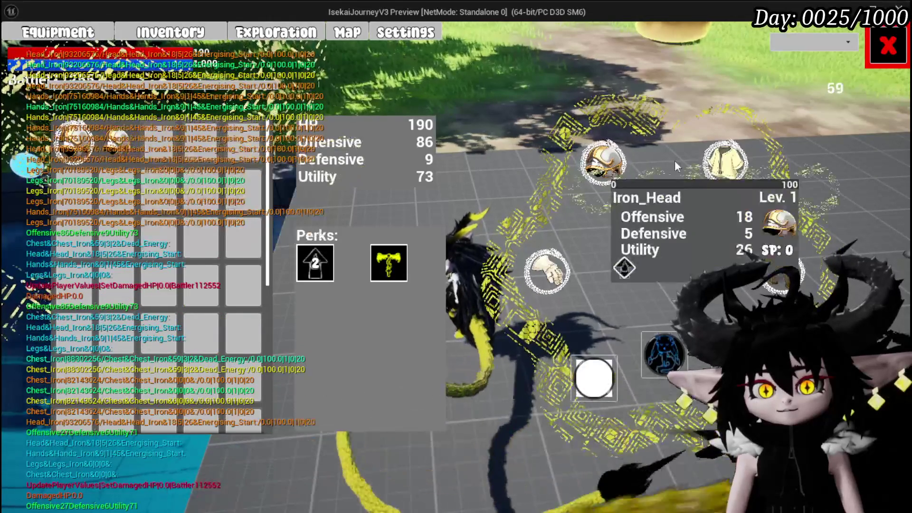
{"action": "mouse_move", "coordinate": [708, 156]}
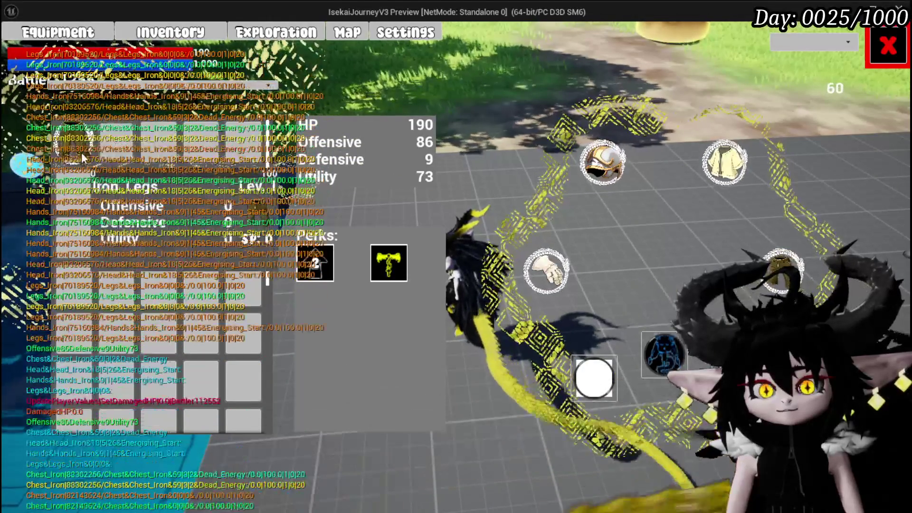
{"action": "left_click", "coordinate": [874, 46]}
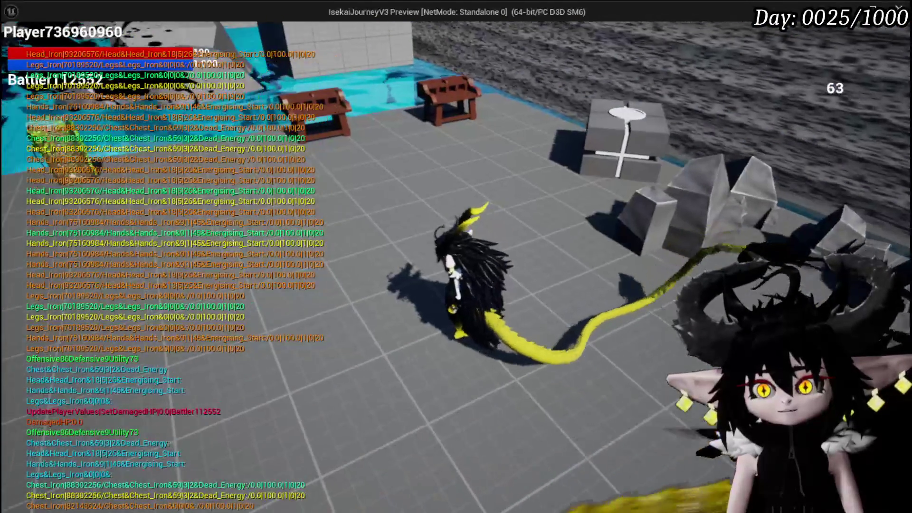
Step: At the bench, spend 1800 essence to level the Iron_Chest up to 5
{"action": "key", "text": "w"}
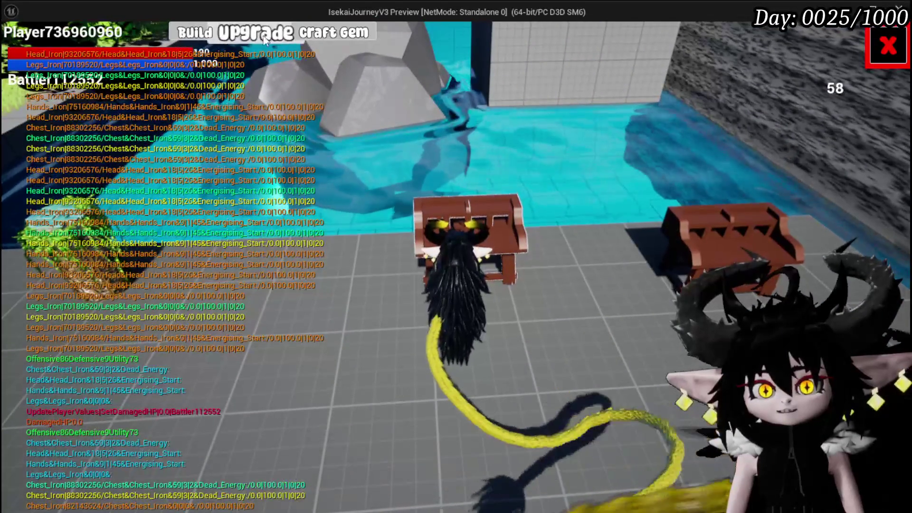
{"action": "left_click", "coordinate": [278, 36]}
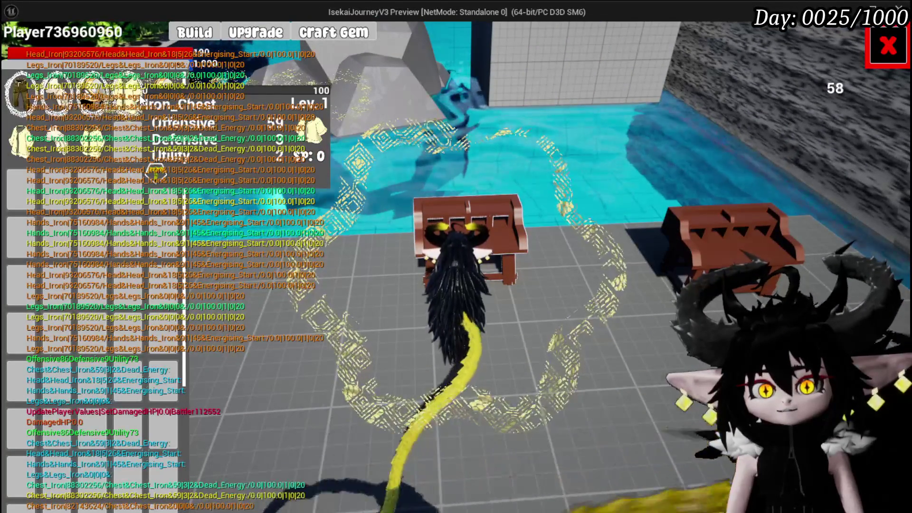
{"action": "left_click", "coordinate": [141, 98]}
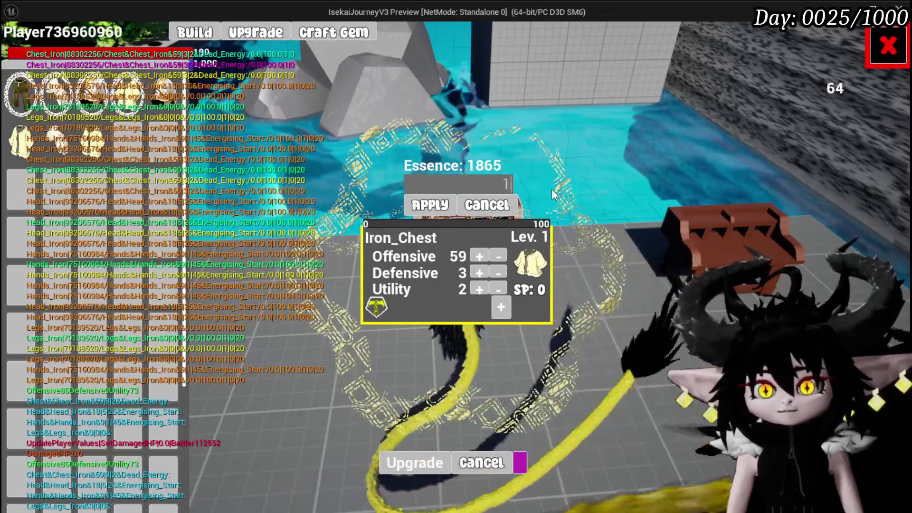
{"action": "type", "text": "1800"}
{"action": "left_click", "coordinate": [430, 205]}
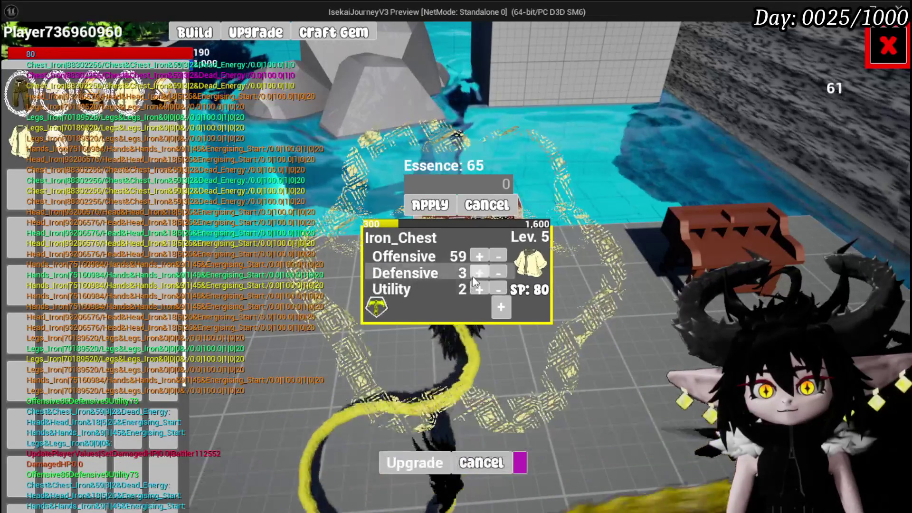
Step: Put the upgrade points into Defensive to reach 83, then open the settings menu
{"action": "left_click_drag", "start_coordinate": [475, 276], "coordinate": [477, 274]}
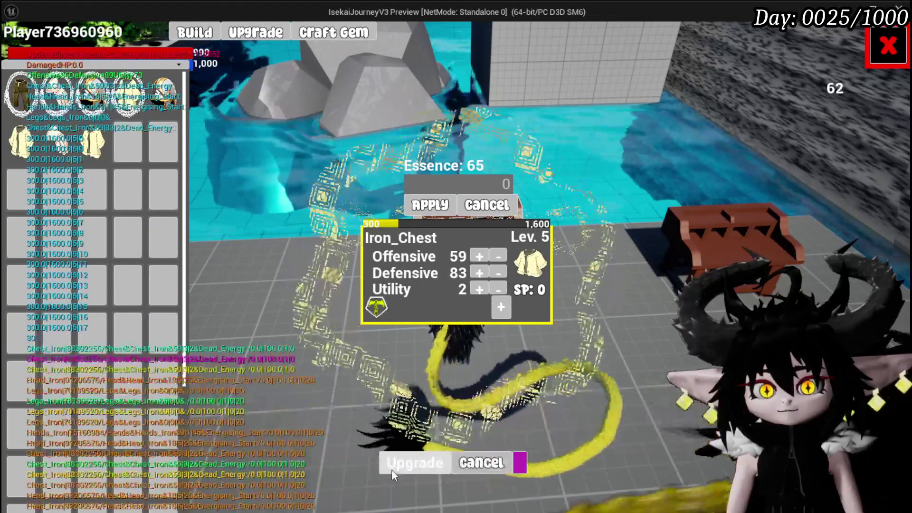
{"action": "left_click", "coordinate": [888, 46]}
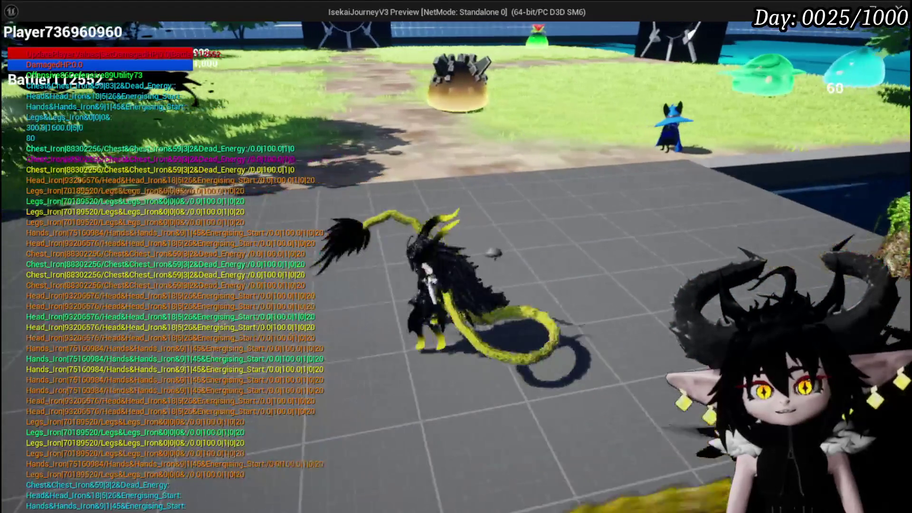
{"action": "key", "text": "Escape"}
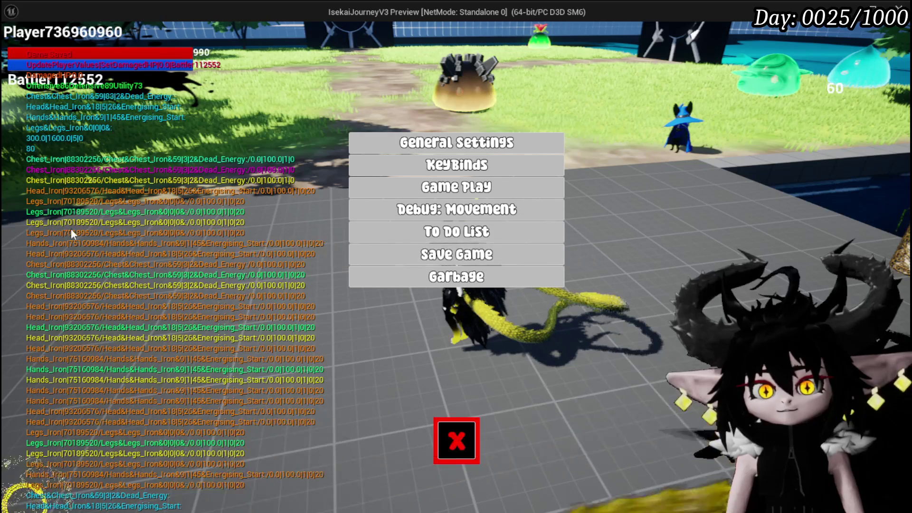
Step: Close settings, add a perk to the empty perk slot, and close the equipment screen
{"action": "left_click", "coordinate": [460, 433]}
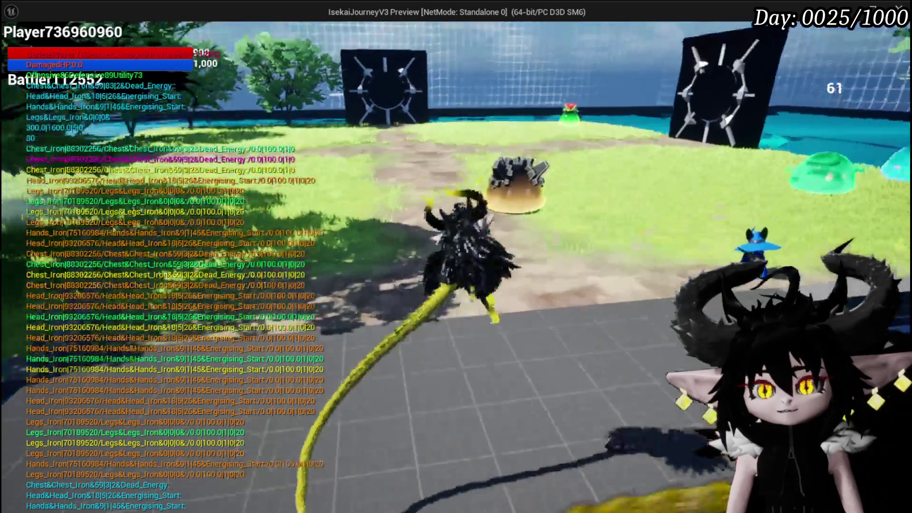
{"action": "key", "text": "Tab"}
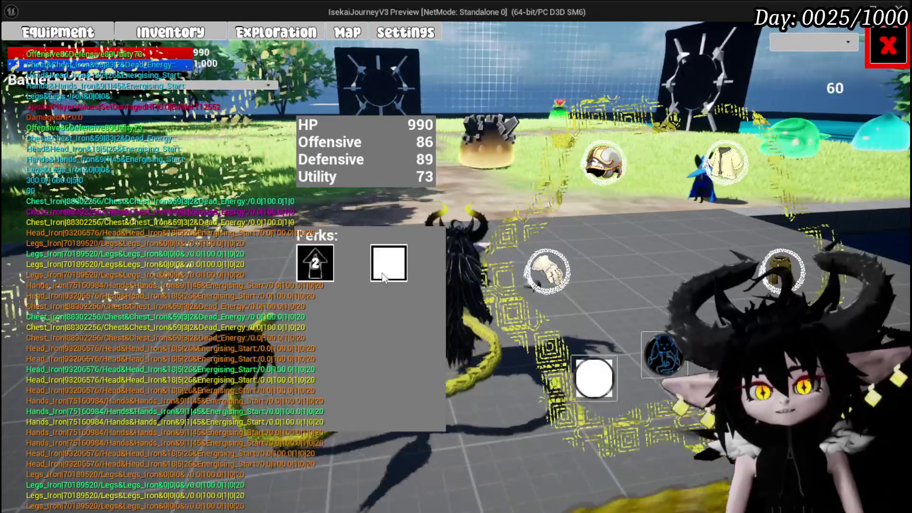
{"action": "left_click", "coordinate": [383, 278]}
{"action": "left_click", "coordinate": [873, 61]}
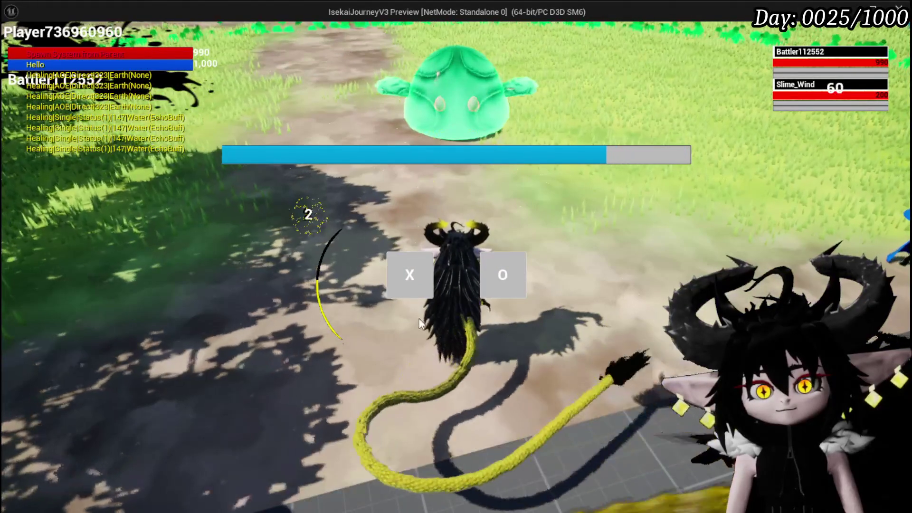
Step: Accept the Slime_Wind battle and cast the Support Summon card on its target
{"action": "left_click", "coordinate": [410, 275]}
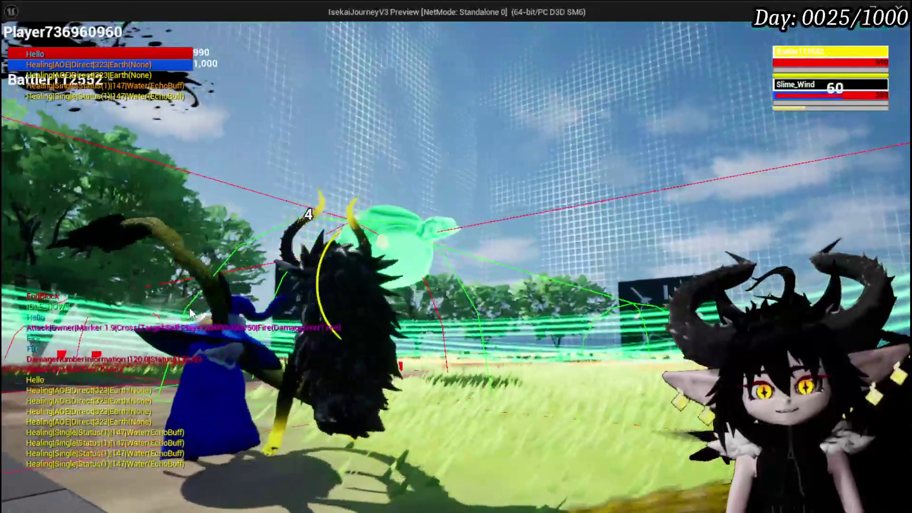
{"action": "key", "text": "g"}
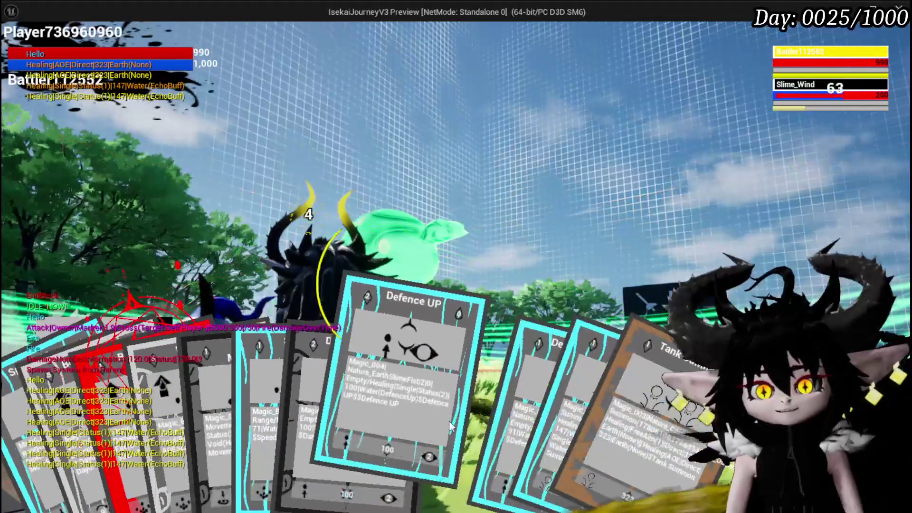
{"action": "left_click", "coordinate": [547, 412]}
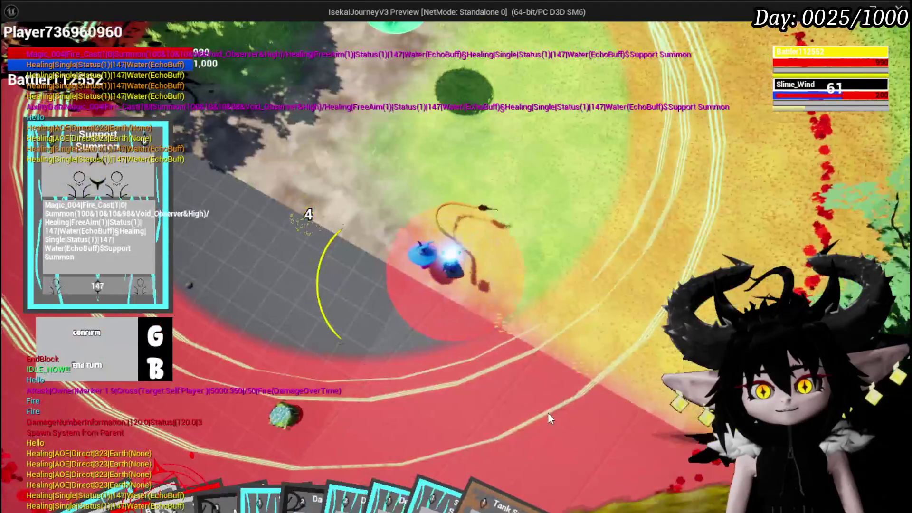
{"action": "key", "text": "g"}
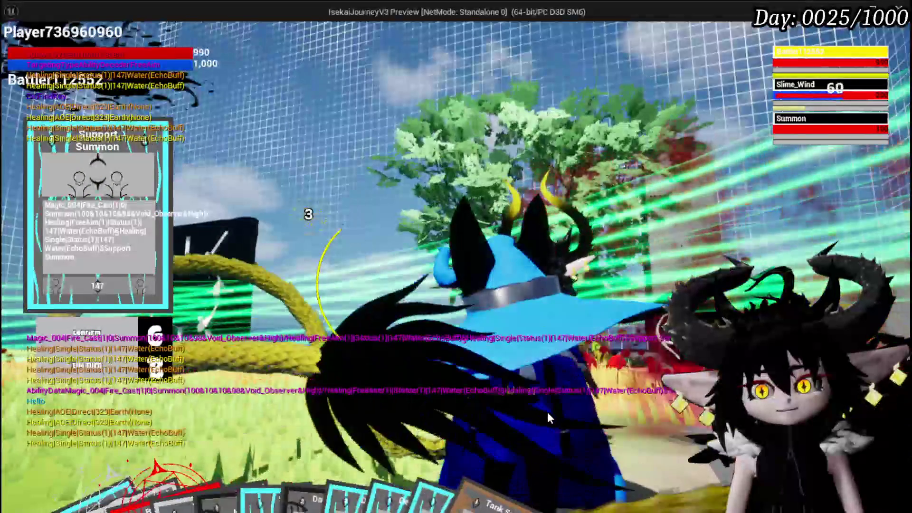
{"action": "mouse_move", "coordinate": [472, 482]}
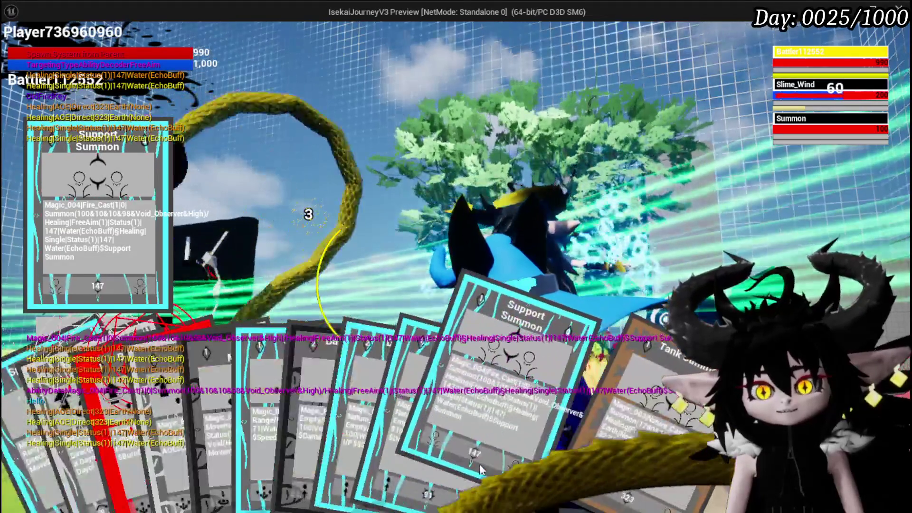
{"action": "left_click", "coordinate": [480, 464]}
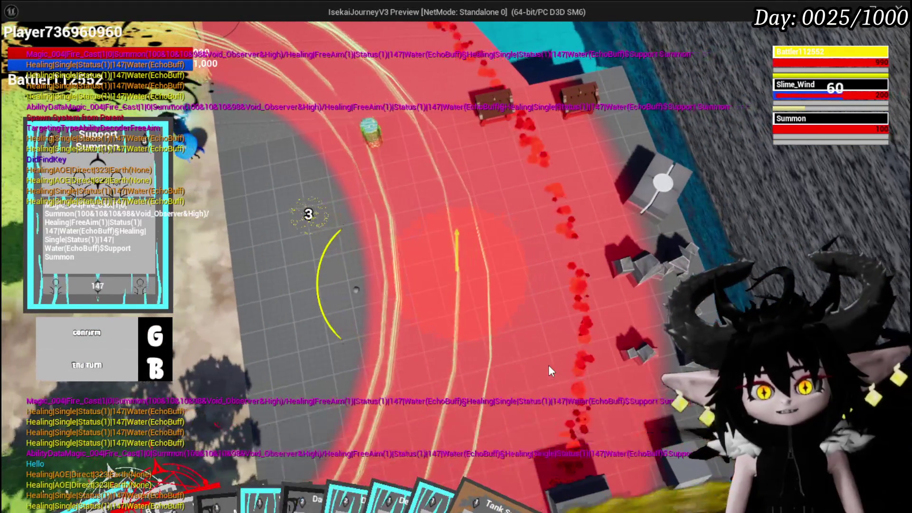
{"action": "key", "text": "g"}
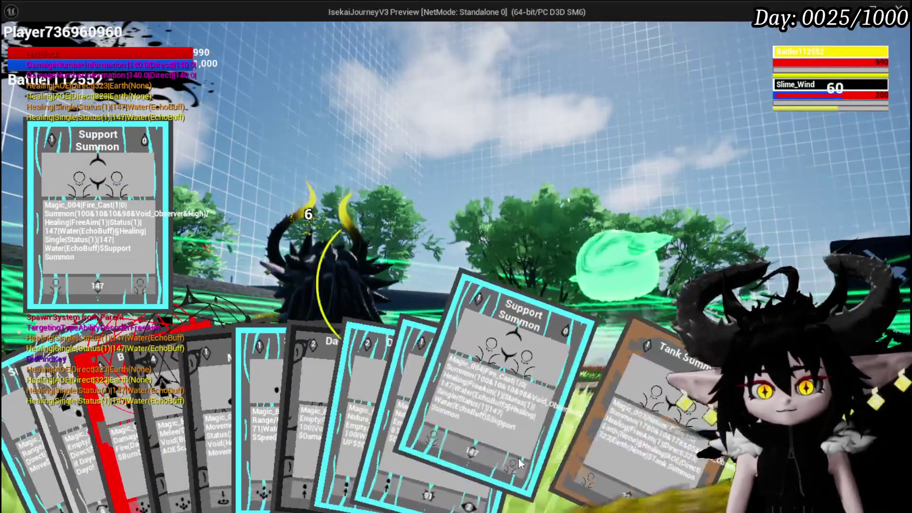
Step: Play three summon cards, confirming each placement to bring out the Summon allies
{"action": "left_click", "coordinate": [518, 458]}
{"action": "key", "text": "g"}
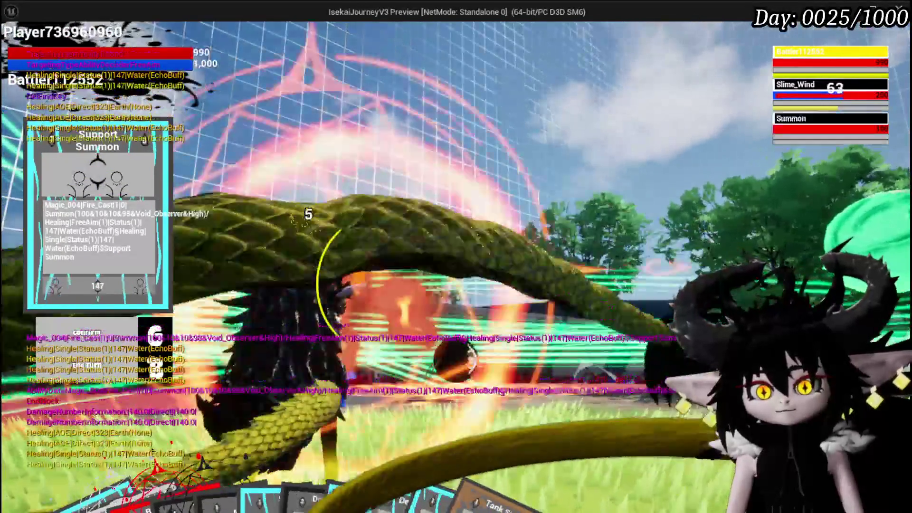
{"action": "mouse_move", "coordinate": [489, 472]}
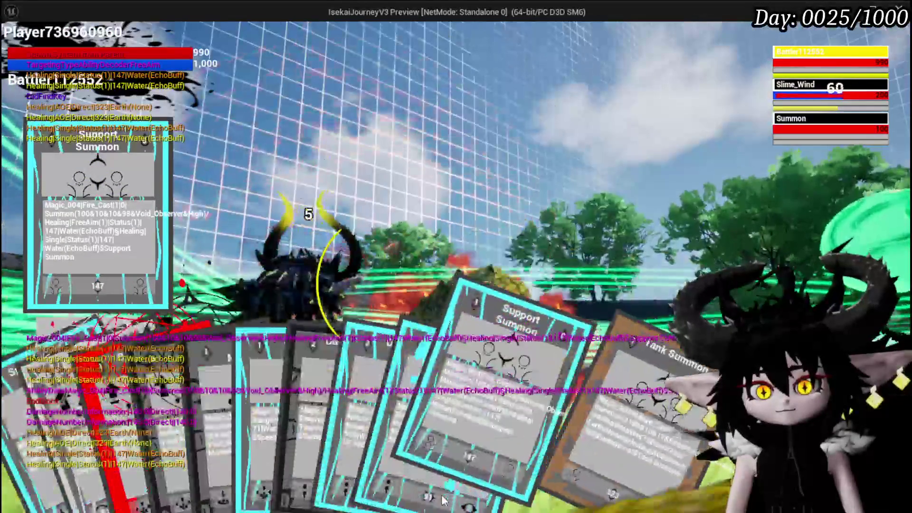
{"action": "left_click", "coordinate": [516, 436]}
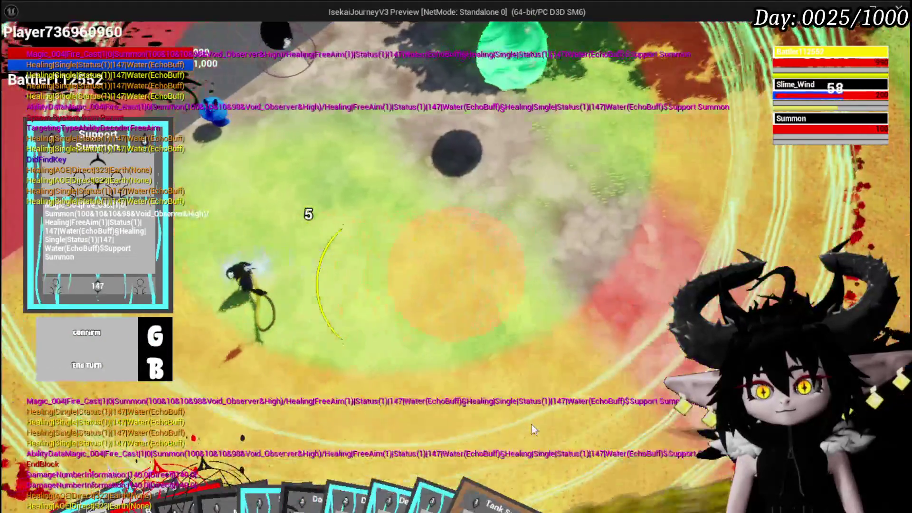
{"action": "key", "text": "g"}
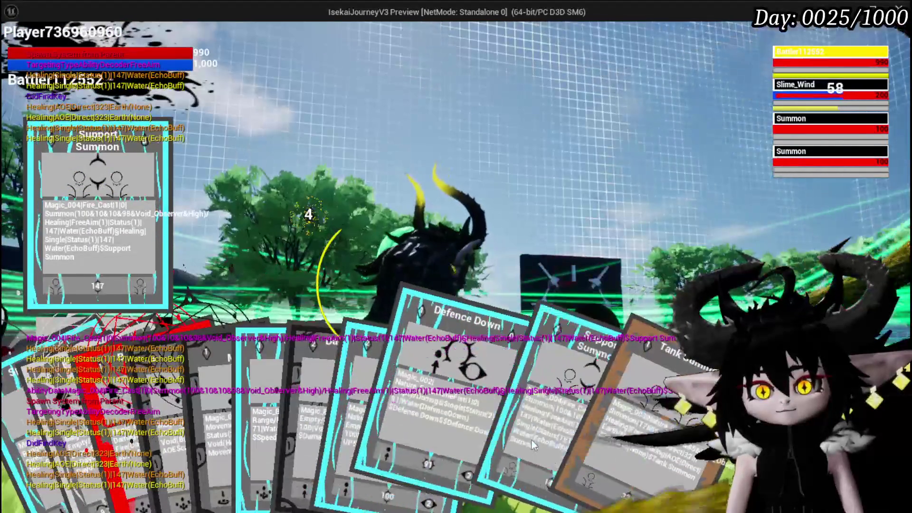
{"action": "left_click", "coordinate": [532, 437]}
{"action": "key", "text": "g"}
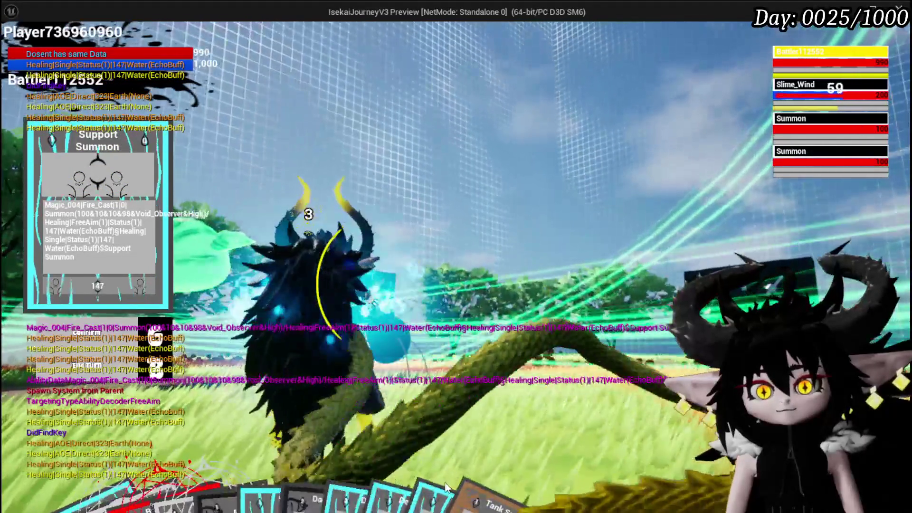
Step: Play one more card, launch the turn's attack, and stop the play-test session
{"action": "mouse_move", "coordinate": [449, 482]}
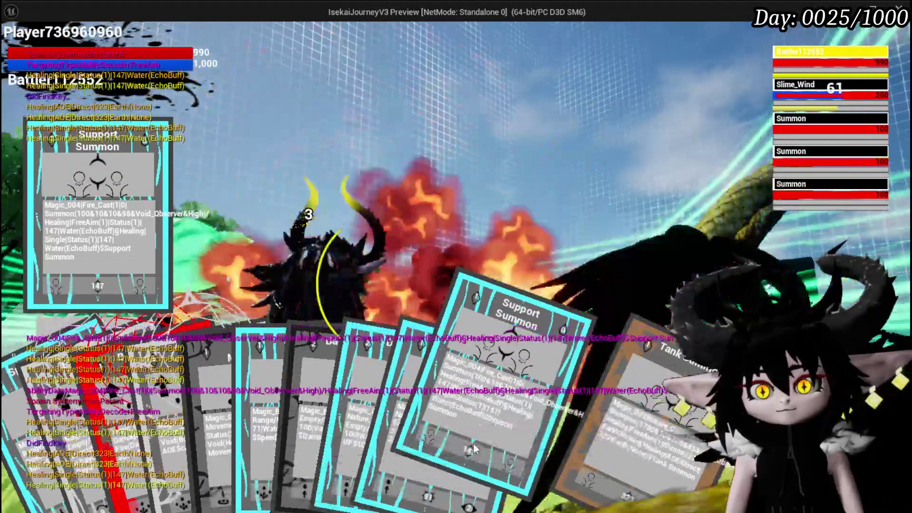
{"action": "left_click", "coordinate": [474, 447]}
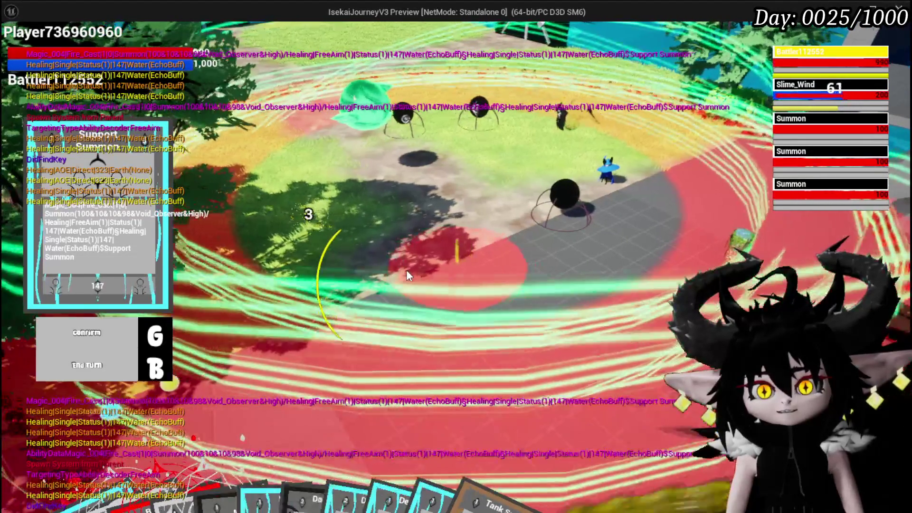
{"action": "key", "text": "g"}
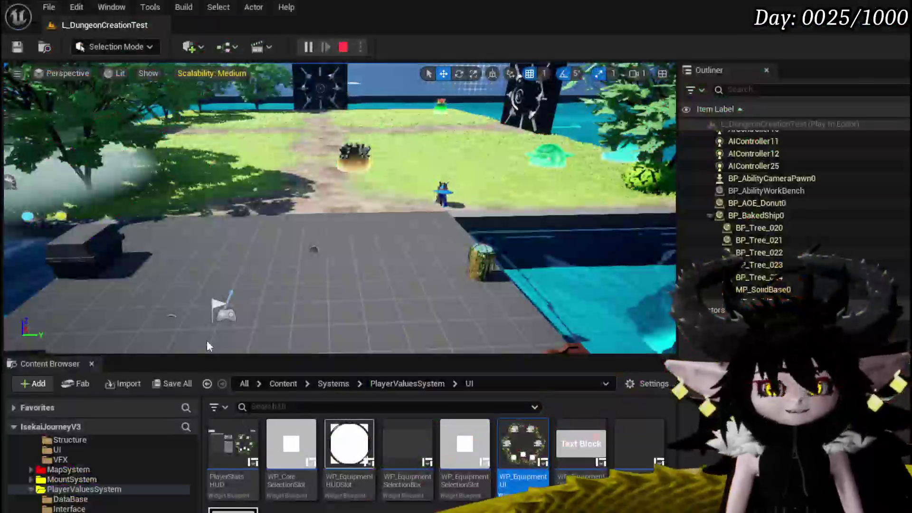
{"action": "key", "text": "Escape"}
Step: Save all, then scroll the Content Browser tree to the Content > Systems > BPC folder
{"action": "left_click", "coordinate": [18, 47]}
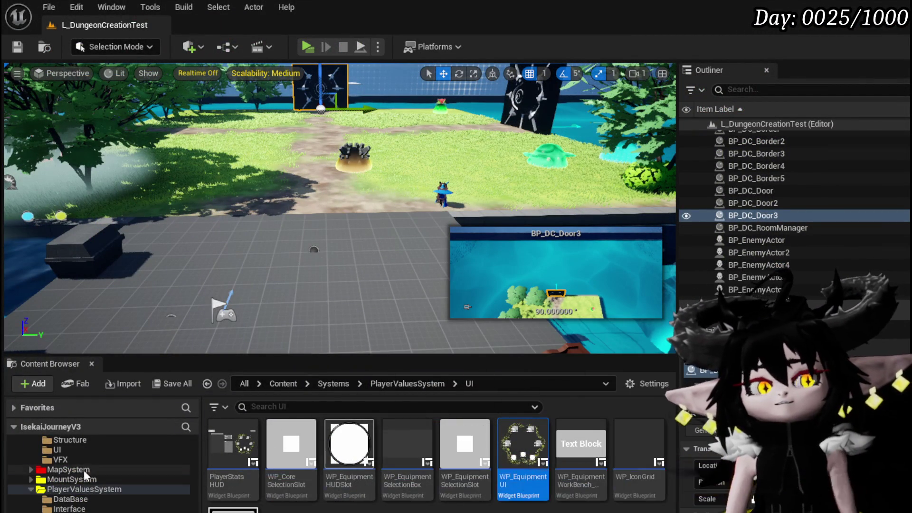
{"action": "scroll", "coordinate": [114, 473], "scroll_direction": "up", "scroll_amount": 3}
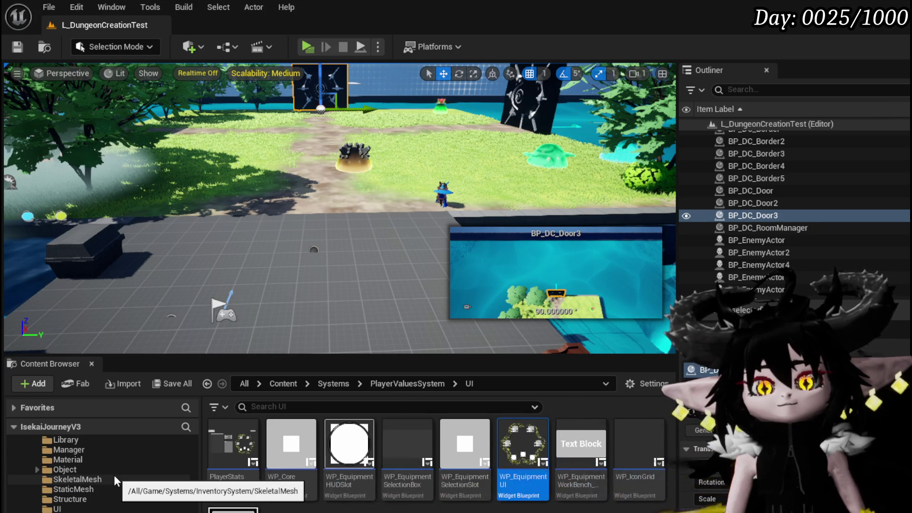
{"action": "scroll", "coordinate": [114, 475], "scroll_direction": "up", "scroll_amount": 3}
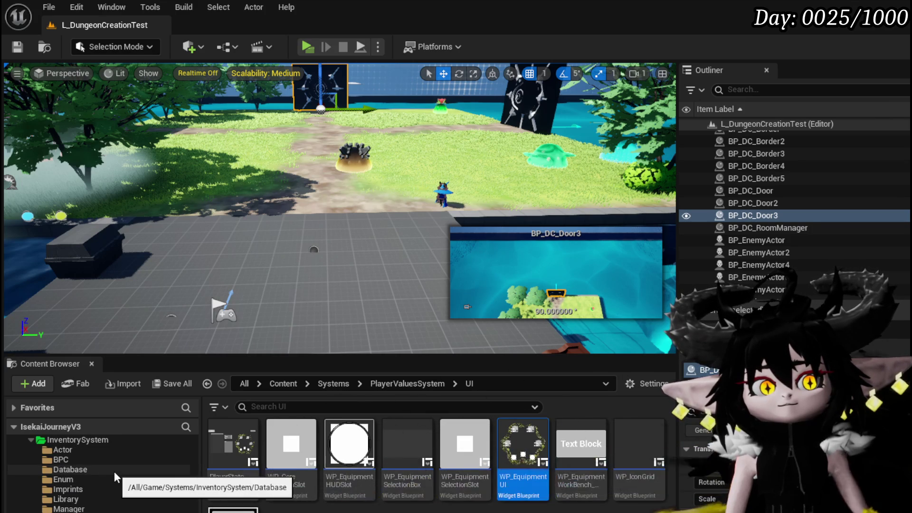
{"action": "scroll", "coordinate": [76, 443], "scroll_direction": "up", "scroll_amount": 3}
{"action": "scroll", "coordinate": [116, 490], "scroll_direction": "down", "scroll_amount": 10}
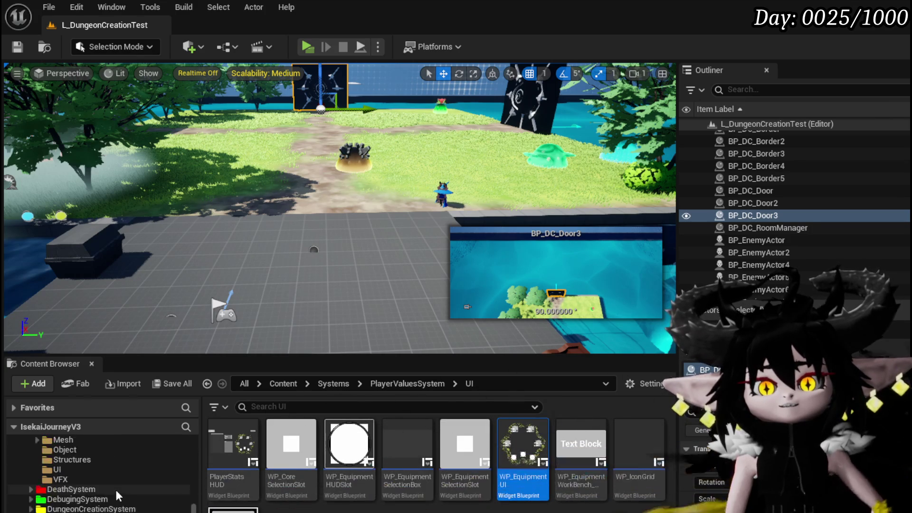
{"action": "scroll", "coordinate": [109, 479], "scroll_direction": "up", "scroll_amount": 3}
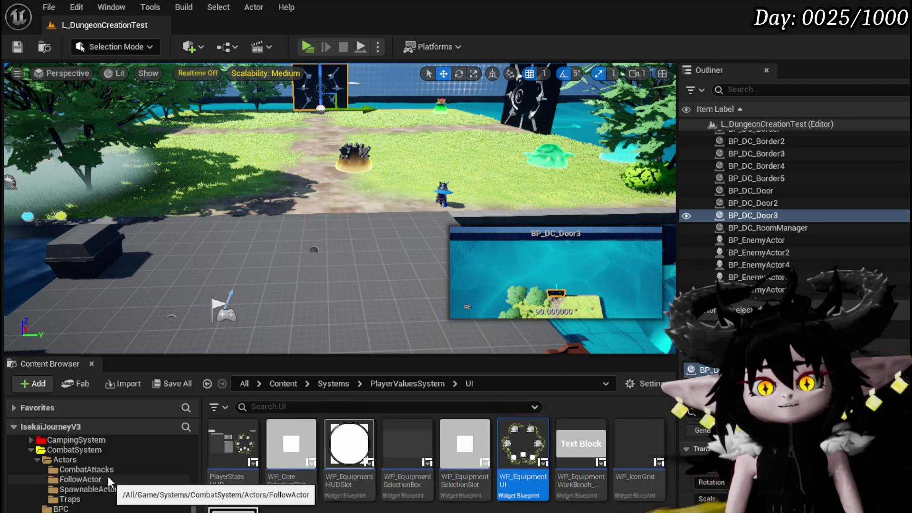
{"action": "scroll", "coordinate": [91, 458], "scroll_direction": "up", "scroll_amount": 5}
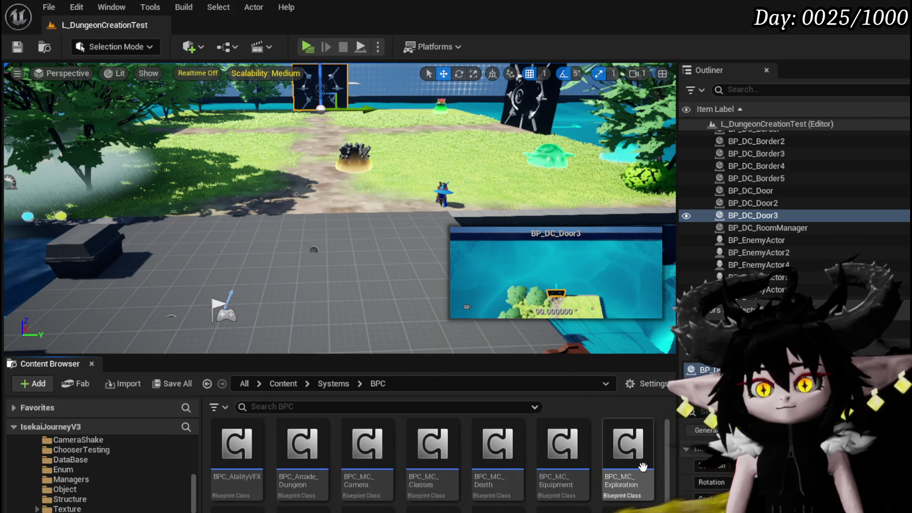
{"action": "scroll", "coordinate": [474, 460], "scroll_direction": "down", "scroll_amount": 2}
Step: Open BPC_AbilityVFX and move the Owner and Active Turn nodes left together
{"action": "double_click", "coordinate": [253, 436]}
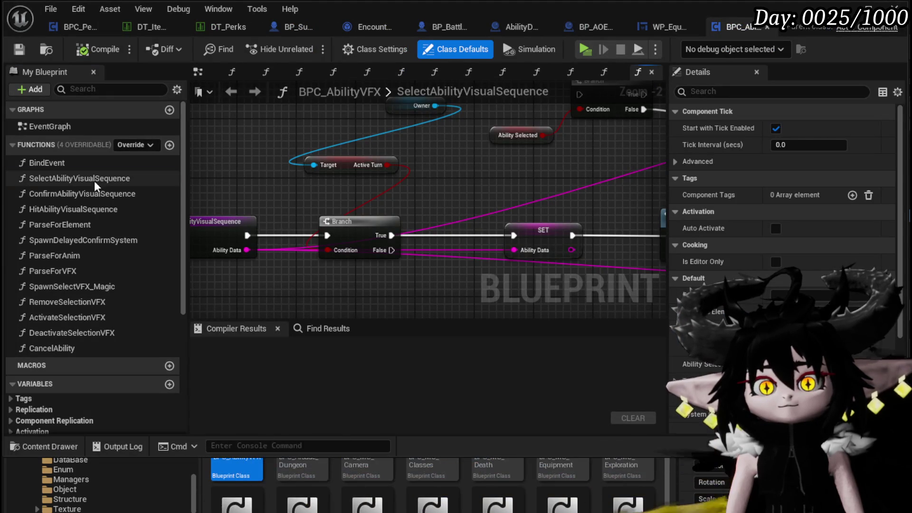
{"action": "left_click_drag", "start_coordinate": [421, 159], "coordinate": [324, 174]}
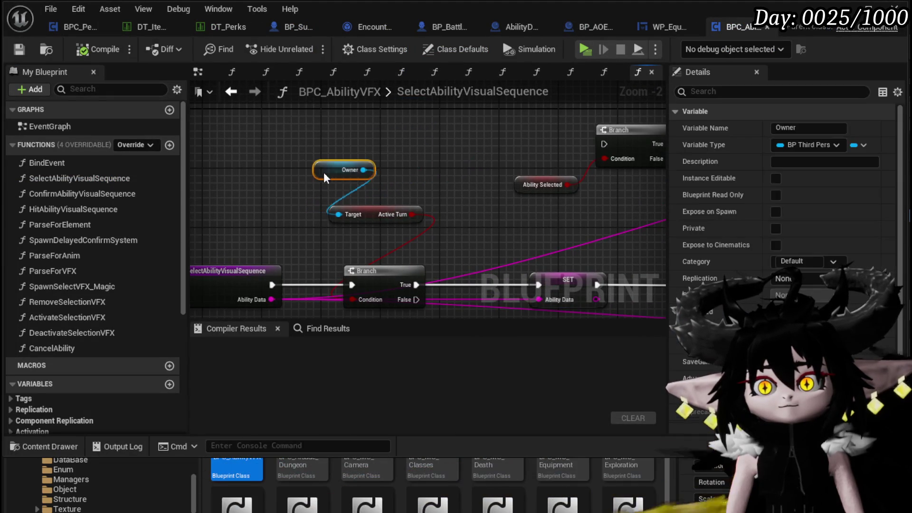
{"action": "left_click", "coordinate": [394, 211], "text": "ctrl"}
{"action": "left_click_drag", "start_coordinate": [394, 211], "coordinate": [329, 202]}
{"action": "scroll", "coordinate": [329, 203], "scroll_direction": "down", "scroll_amount": 3}
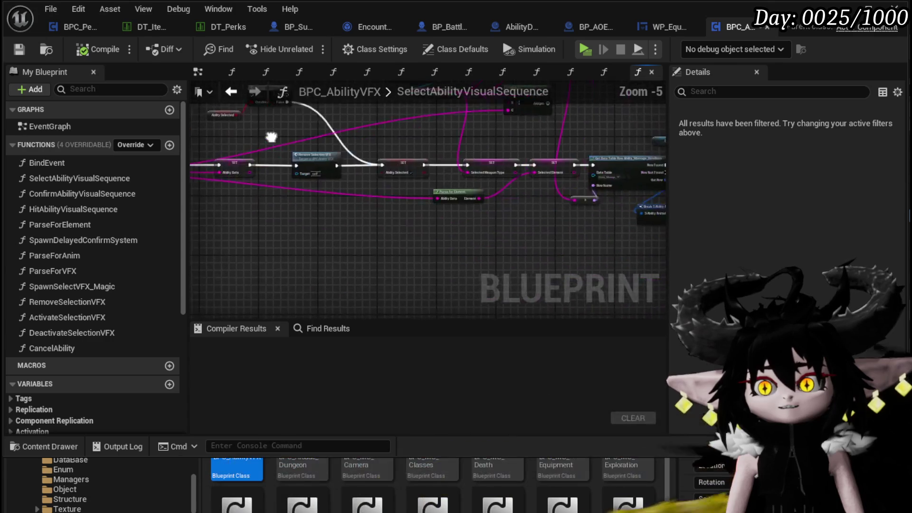
{"action": "scroll", "coordinate": [572, 186], "scroll_direction": "up", "scroll_amount": 3}
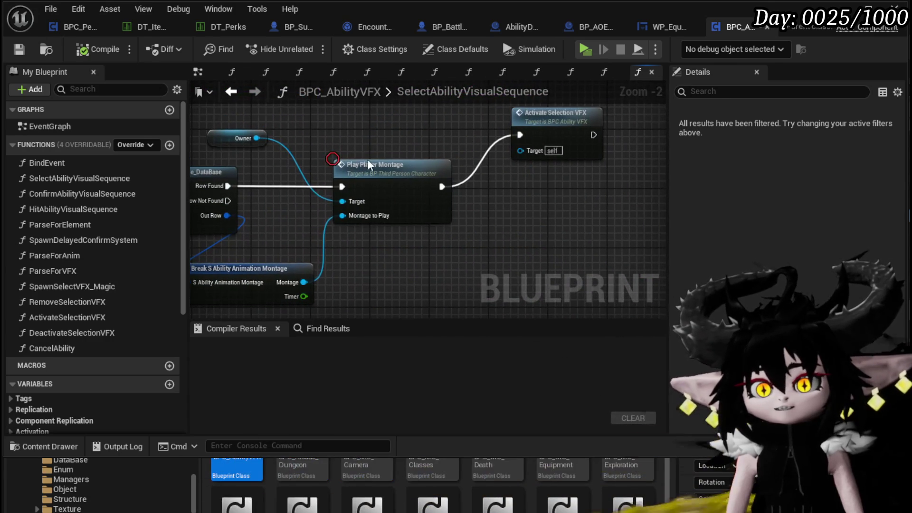
Step: Rearrange the Play Player Montage, Activate Selection VFX and Owner nodes to make room
{"action": "left_click", "coordinate": [367, 162]}
{"action": "left_click_drag", "start_coordinate": [549, 112], "coordinate": [586, 164]}
{"action": "left_click_drag", "start_coordinate": [408, 170], "coordinate": [459, 171]}
{"action": "left_click_drag", "start_coordinate": [400, 143], "coordinate": [566, 153]}
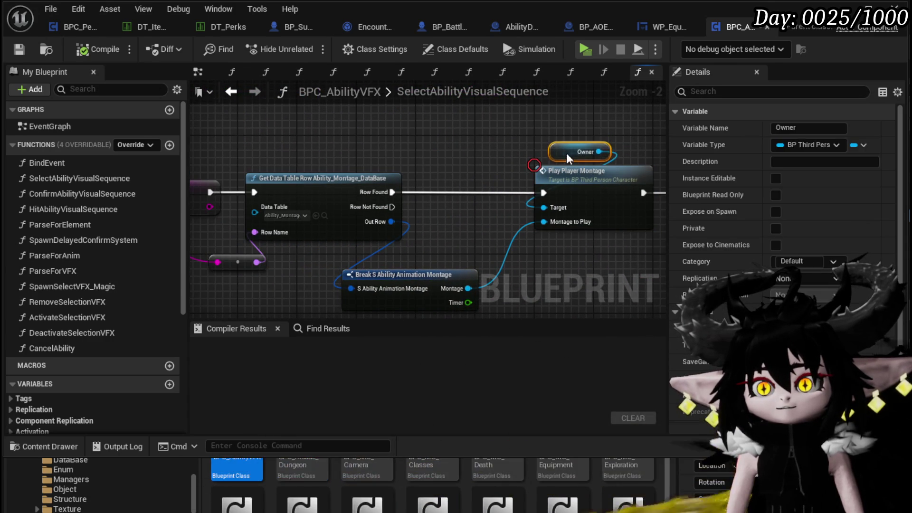
{"action": "mouse_move", "coordinate": [453, 162]}
{"action": "left_mouse_down"}
{"action": "mouse_move", "coordinate": [503, 159]}
{"action": "mouse_move", "coordinate": [325, 153]}
{"action": "mouse_move", "coordinate": [475, 148]}
{"action": "mouse_move", "coordinate": [409, 140]}
{"action": "mouse_move", "coordinate": [224, 145]}
{"action": "mouse_move", "coordinate": [378, 148]}
{"action": "left_mouse_up"}
{"action": "scroll", "coordinate": [379, 147], "scroll_direction": "down", "scroll_amount": 3}
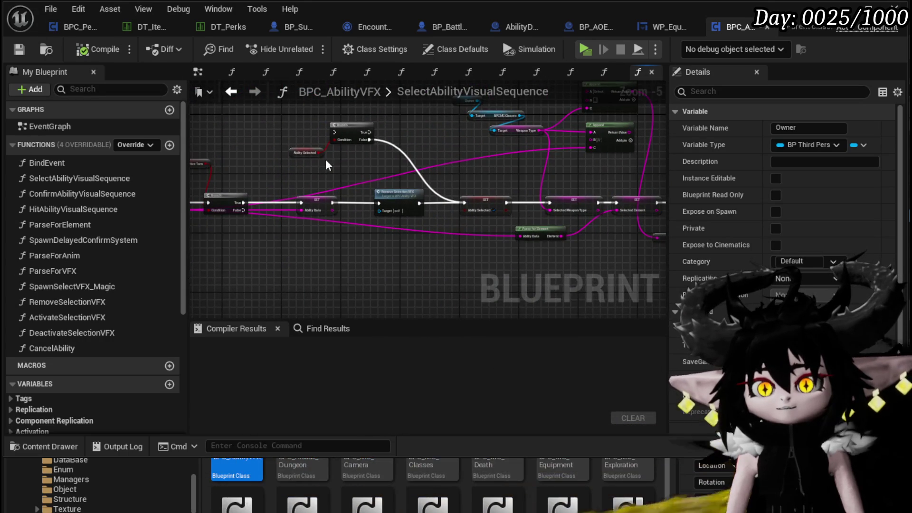
{"action": "left_click_drag", "start_coordinate": [326, 158], "coordinate": [596, 169]}
Step: Drag from Owner to add a Get InAnimation node ('in animation')
{"action": "mouse_move", "coordinate": [278, 143]}
{"action": "left_mouse_down"}
{"action": "mouse_move", "coordinate": [713, 186]}
{"action": "mouse_move", "coordinate": [318, 156]}
{"action": "left_mouse_up"}
{"action": "type", "text": "in"}
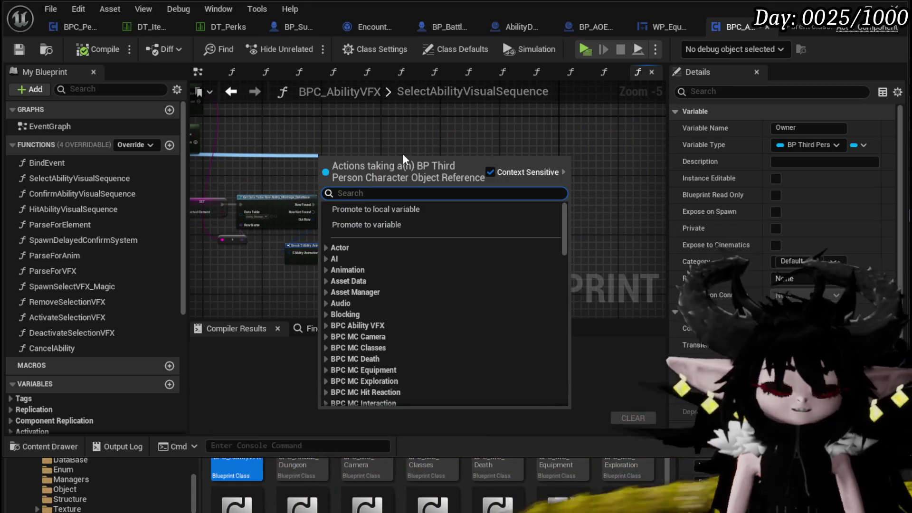
{"action": "type", "text": " anim"}
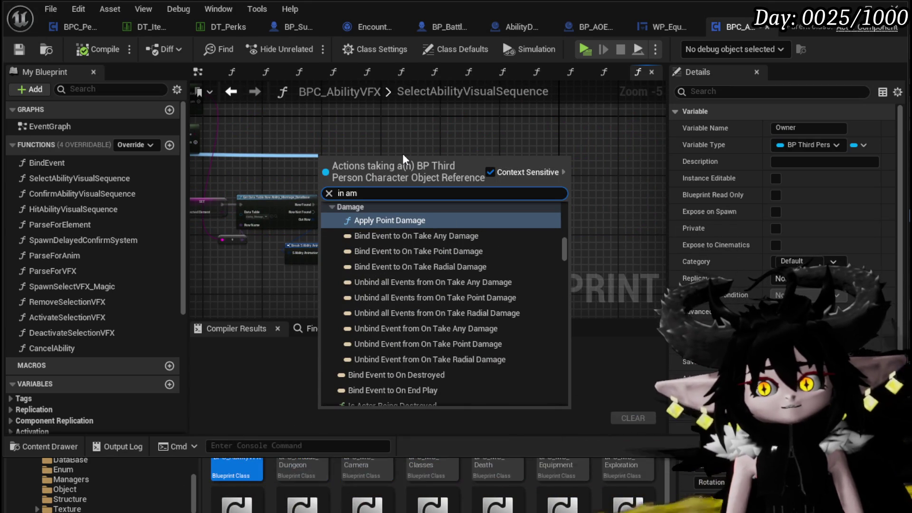
{"action": "type", "text": "ation"}
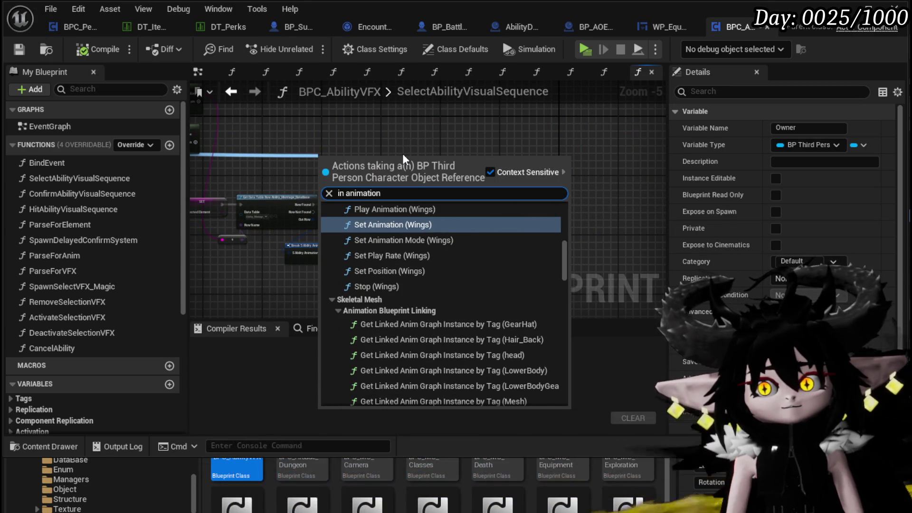
{"action": "left_click_drag", "start_coordinate": [569, 276], "coordinate": [564, 310]}
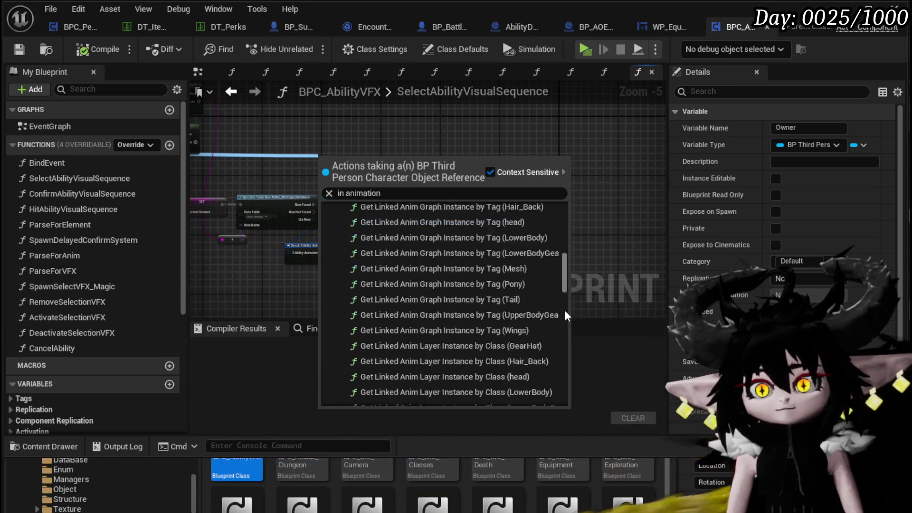
{"action": "scroll", "coordinate": [475, 333], "scroll_direction": "down", "scroll_amount": 10}
{"action": "left_click", "coordinate": [409, 376]}
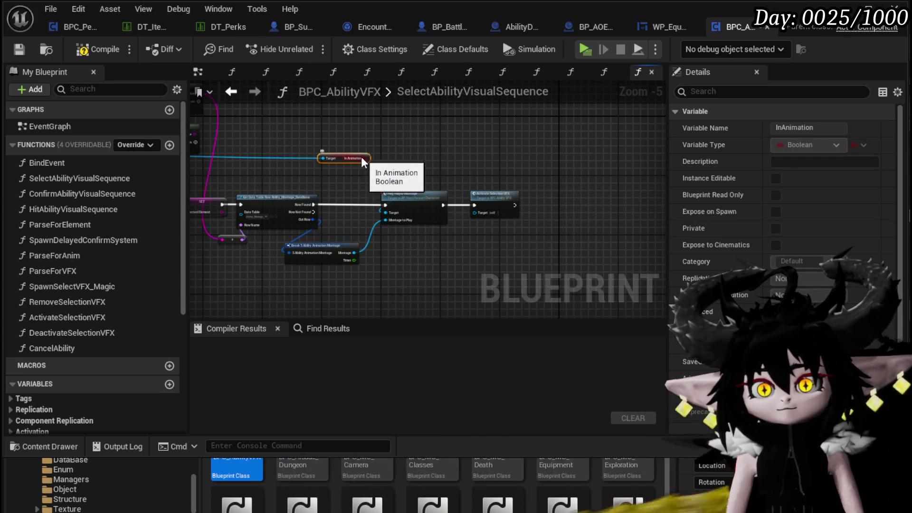
Step: Add a Branch on InAnimation after Row Found, with True wired to Play Player Montage
{"action": "mouse_move", "coordinate": [370, 159]}
{"action": "left_mouse_down"}
{"action": "mouse_move", "coordinate": [423, 162]}
{"action": "mouse_move", "coordinate": [352, 203]}
{"action": "mouse_move", "coordinate": [326, 206]}
{"action": "mouse_move", "coordinate": [386, 206]}
{"action": "left_mouse_up"}
{"action": "left_click", "coordinate": [315, 203]}
{"action": "mouse_move", "coordinate": [405, 169]}
{"action": "left_mouse_down"}
{"action": "mouse_move", "coordinate": [445, 191]}
{"action": "mouse_move", "coordinate": [433, 214]}
{"action": "left_mouse_up"}
{"action": "left_click", "coordinate": [495, 181]}
{"action": "left_click_drag", "start_coordinate": [495, 180], "coordinate": [584, 203]}
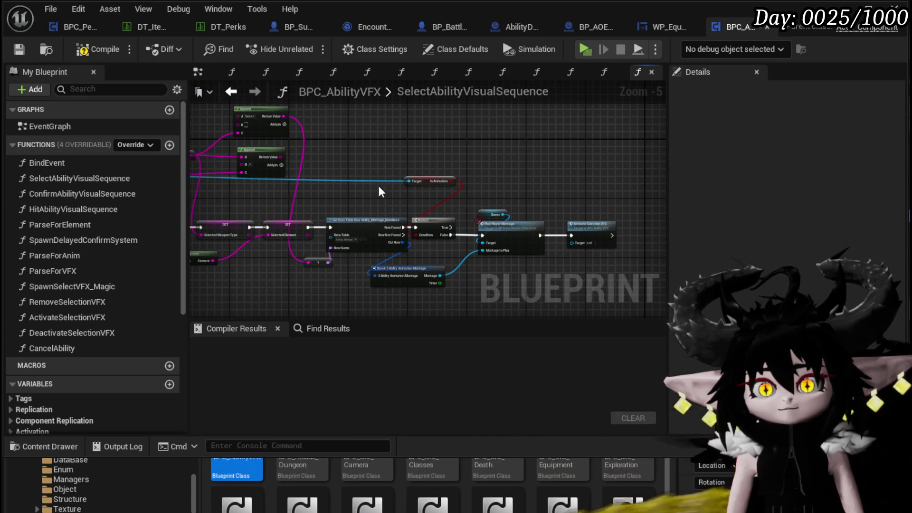
{"action": "left_click_drag", "start_coordinate": [378, 187], "coordinate": [418, 181]}
Step: Compile BPC_AbilityVFX, then close it and the WP_EquipmentUI editor
{"action": "left_click", "coordinate": [97, 49]}
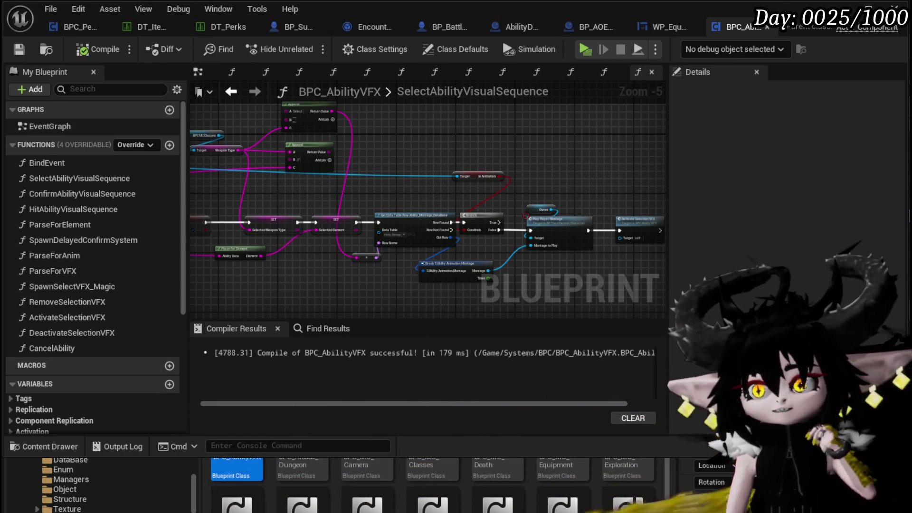
{"action": "left_click", "coordinate": [768, 27]}
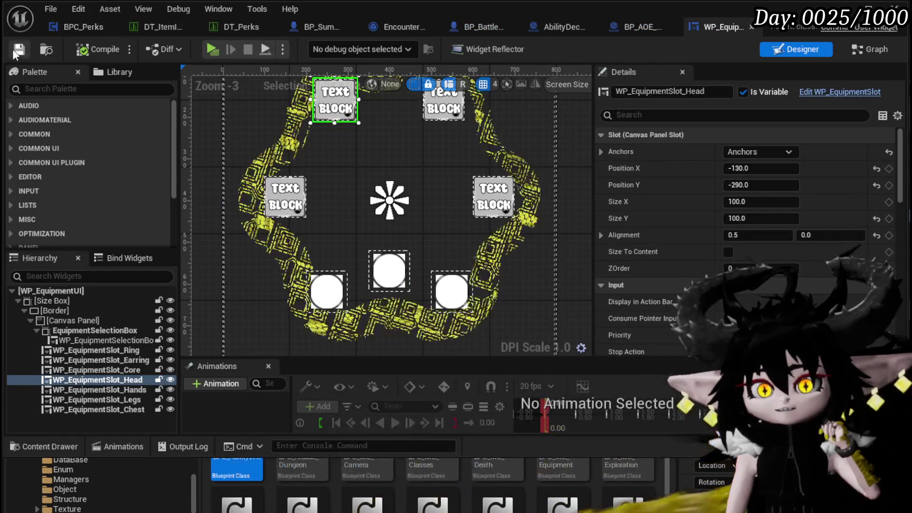
{"action": "left_click", "coordinate": [751, 28]}
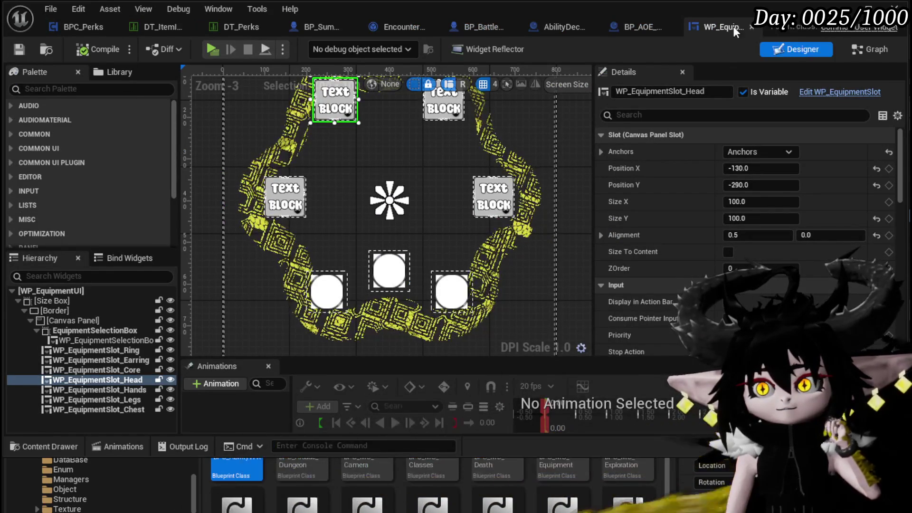
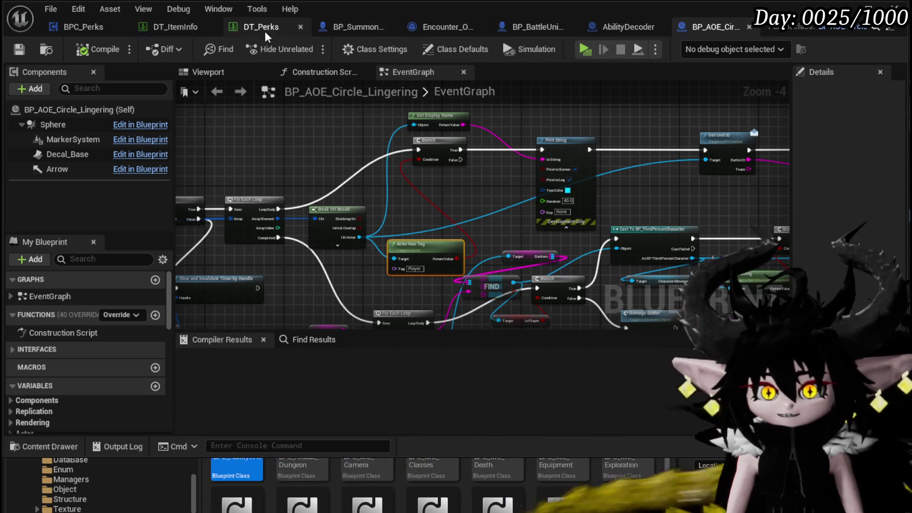
Step: Bring up BPC_Perks' OnStartTurnPerks graph and pan to the nodes left of Add AP
{"action": "left_click", "coordinate": [72, 29]}
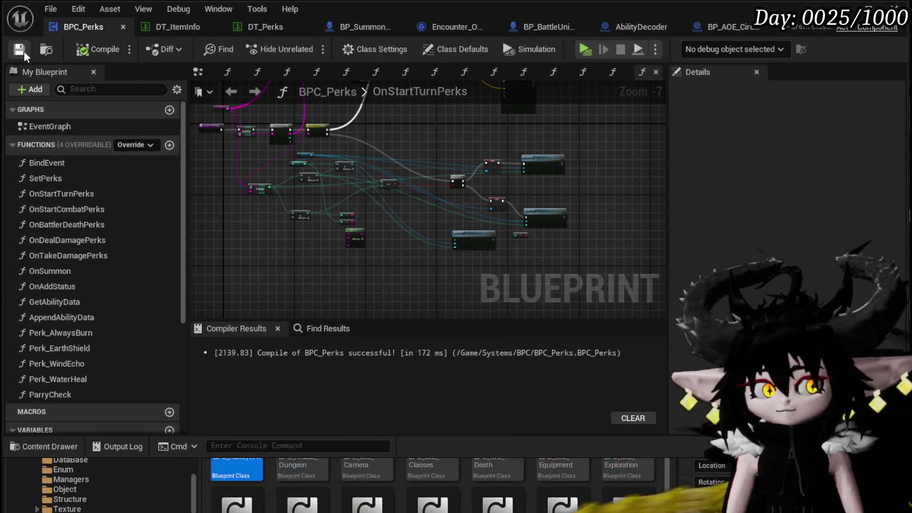
{"action": "scroll", "coordinate": [409, 185], "scroll_direction": "up", "scroll_amount": 2}
{"action": "scroll", "coordinate": [443, 203], "scroll_direction": "down", "scroll_amount": 2}
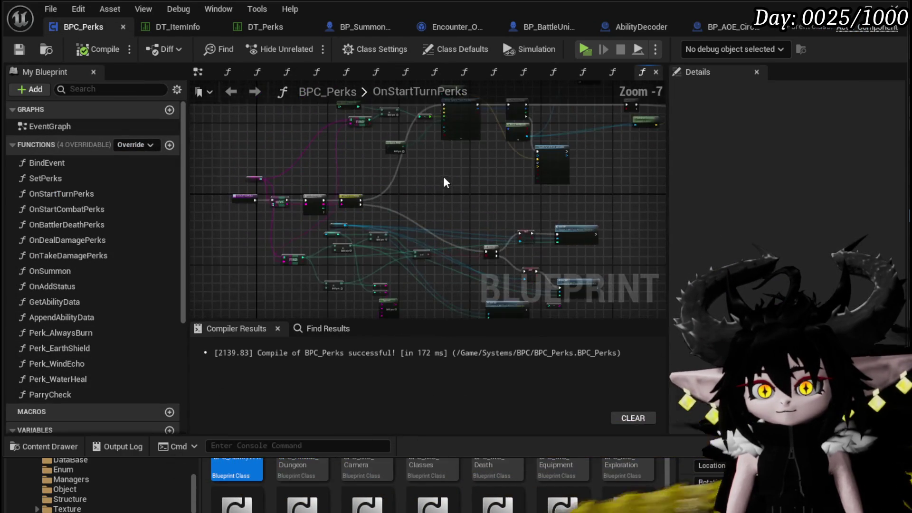
{"action": "scroll", "coordinate": [428, 195], "scroll_direction": "up", "scroll_amount": 3}
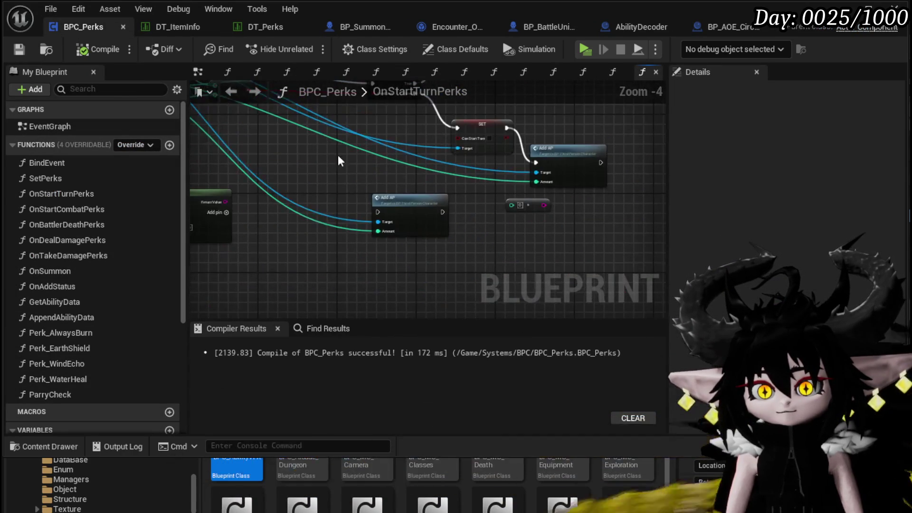
{"action": "left_click_drag", "start_coordinate": [360, 169], "coordinate": [536, 192]}
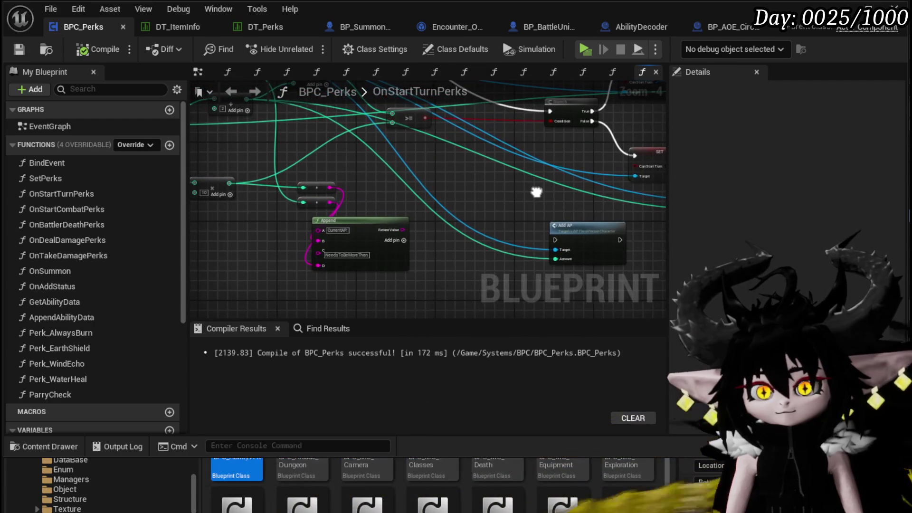
Step: Compile and save BPC_Perks, then select the Append node
{"action": "left_click", "coordinate": [73, 47]}
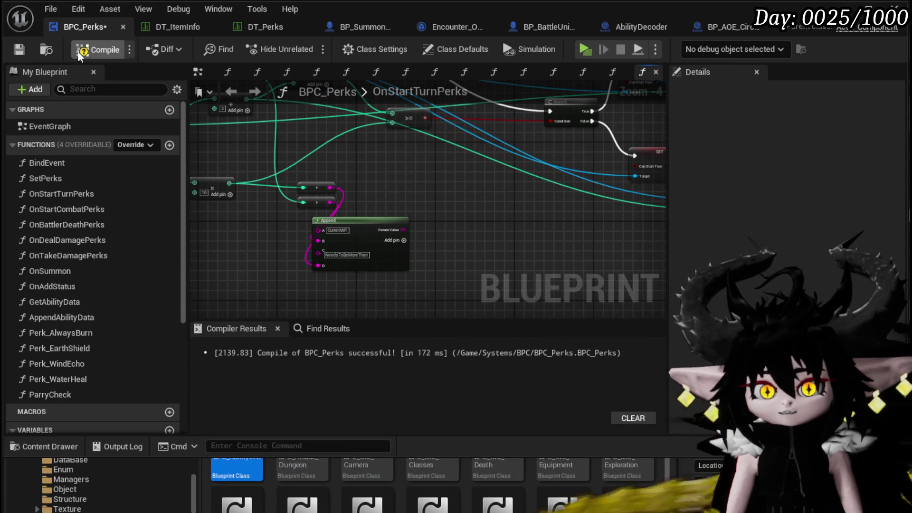
{"action": "left_click", "coordinate": [16, 52]}
{"action": "scroll", "coordinate": [489, 219], "scroll_direction": "down", "scroll_amount": 1}
{"action": "left_click", "coordinate": [479, 262]}
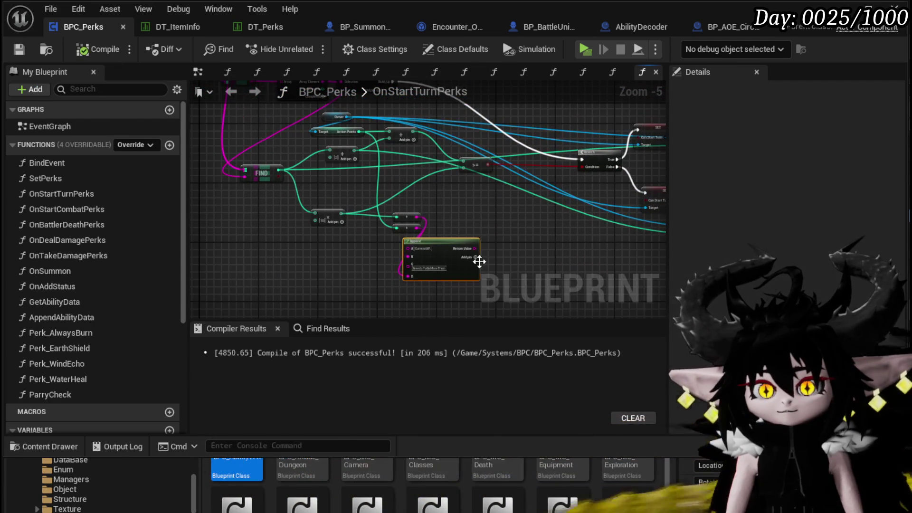
{"action": "scroll", "coordinate": [444, 240], "scroll_direction": "up", "scroll_amount": 1}
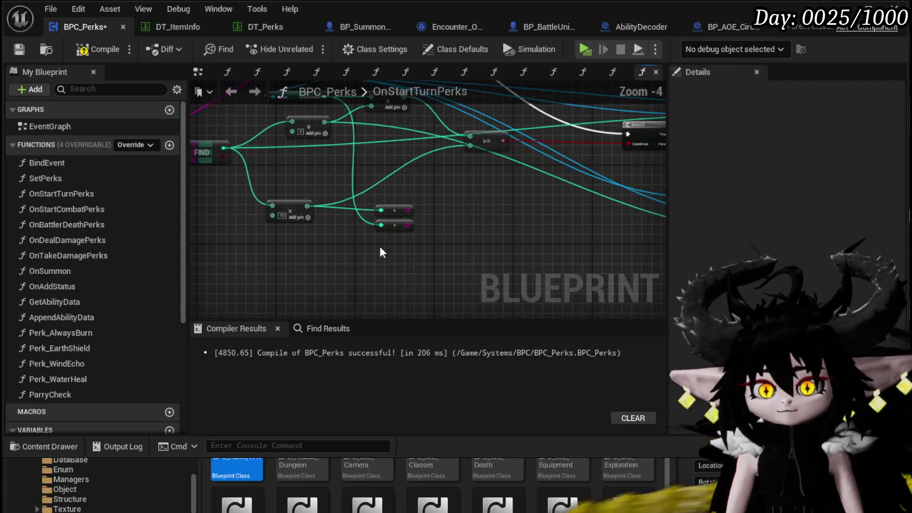
{"action": "scroll", "coordinate": [455, 222], "scroll_direction": "down", "scroll_amount": 2}
{"action": "scroll", "coordinate": [373, 228], "scroll_direction": "up", "scroll_amount": 3}
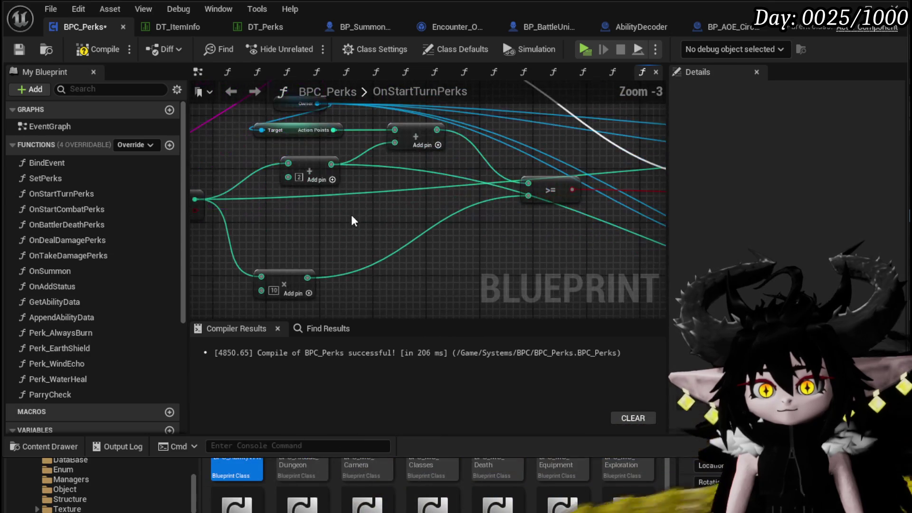
Step: Recompile and save BPC_Perks, then frame the whole OnStartTurnPerks function
{"action": "left_click", "coordinate": [98, 49]}
{"action": "left_click", "coordinate": [19, 49]}
{"action": "scroll", "coordinate": [246, 161], "scroll_direction": "down", "scroll_amount": 1}
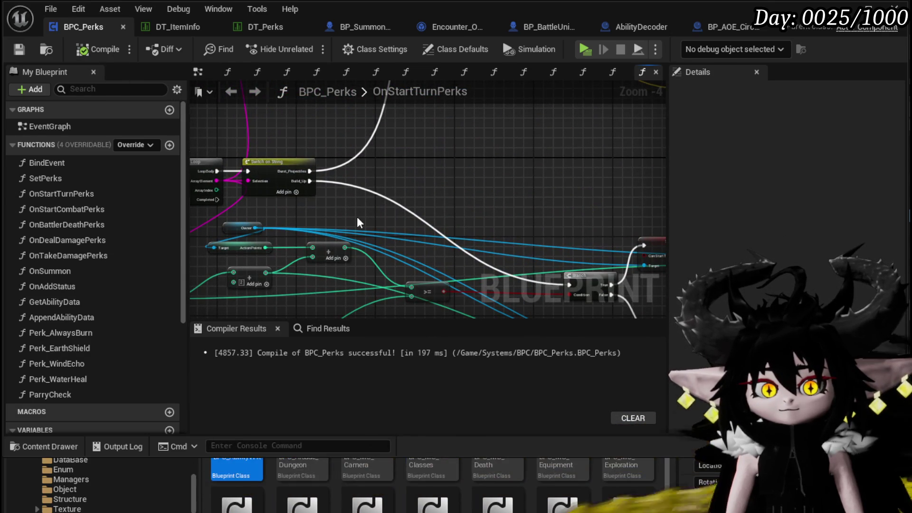
{"action": "scroll", "coordinate": [363, 213], "scroll_direction": "down", "scroll_amount": 3}
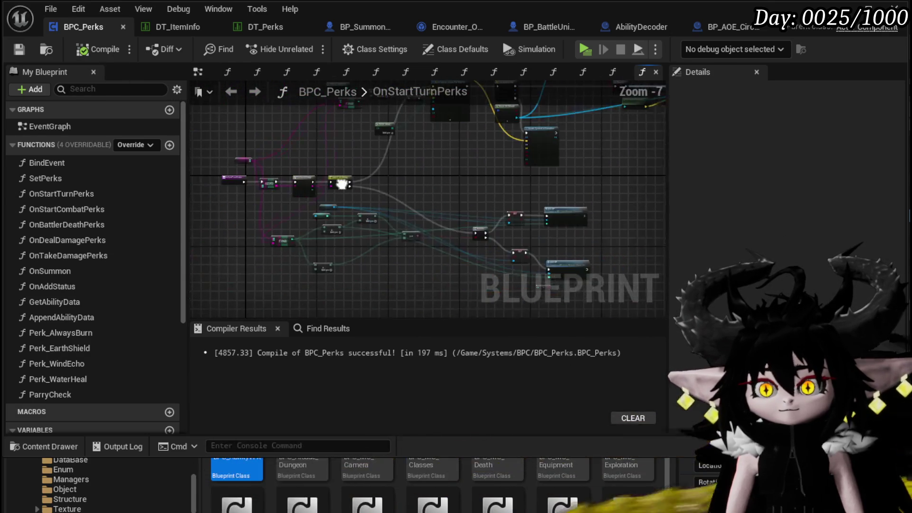
{"action": "left_click_drag", "start_coordinate": [359, 175], "coordinate": [391, 246]}
{"action": "scroll", "coordinate": [470, 218], "scroll_direction": "up", "scroll_amount": 2}
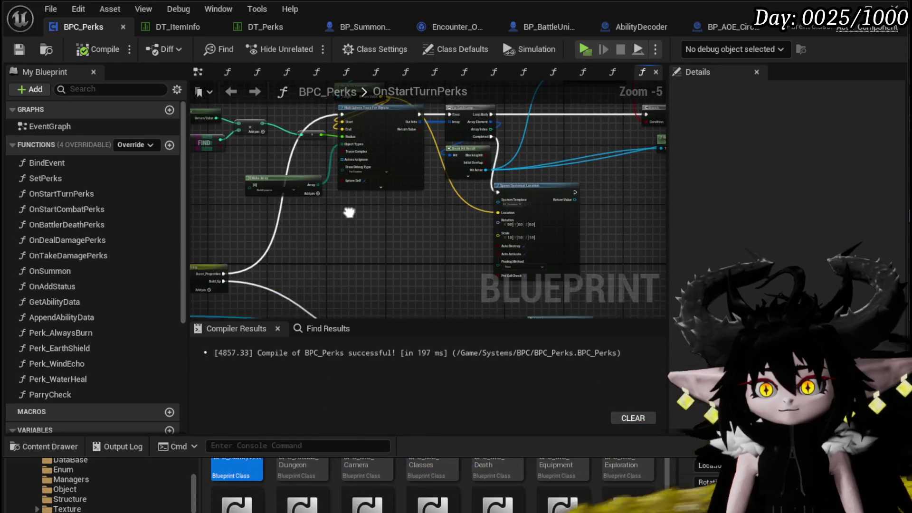
{"action": "scroll", "coordinate": [472, 148], "scroll_direction": "down", "scroll_amount": 1}
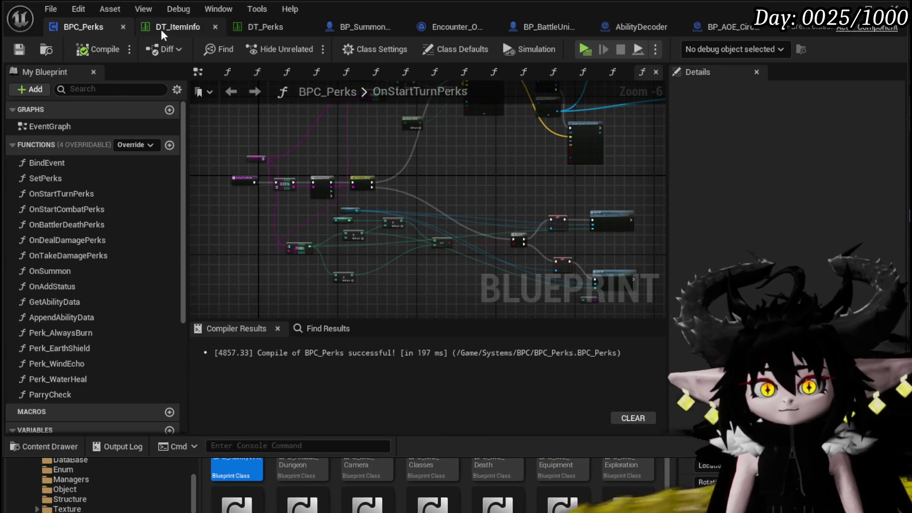
Step: Look through the DT_ItemInfo, DT_Perks, BP_Summon_Base, Encounter_Object, BP_BattleUnit_Base and AbilityDecoder tabs
{"action": "left_click", "coordinate": [161, 29]}
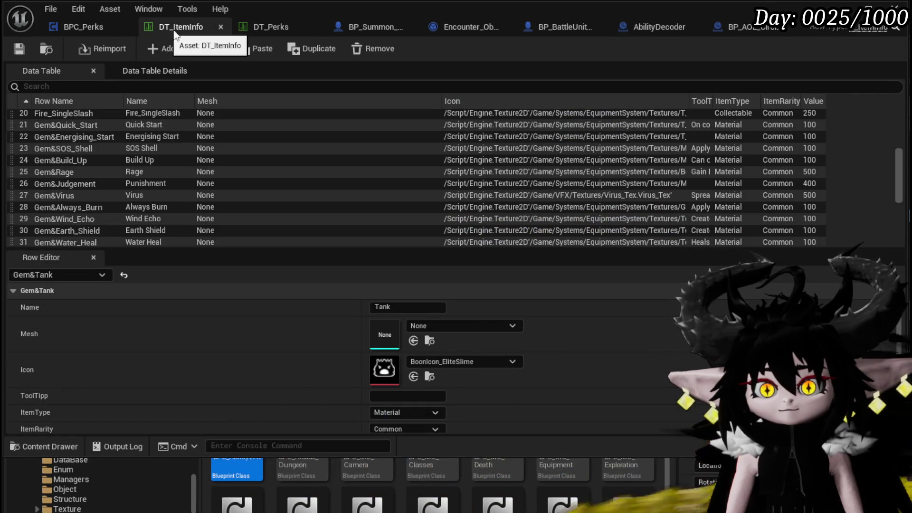
{"action": "left_click", "coordinate": [272, 31]}
{"action": "left_click", "coordinate": [356, 26]}
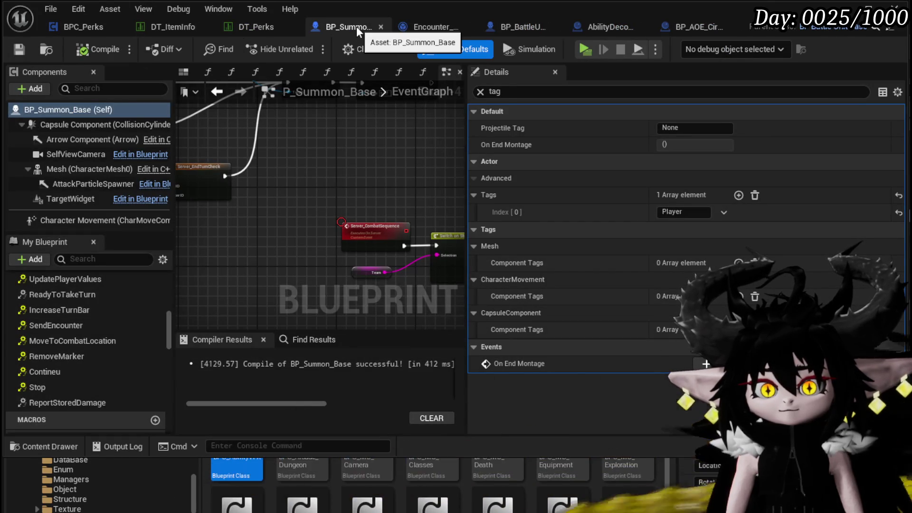
{"action": "left_click", "coordinate": [412, 27]}
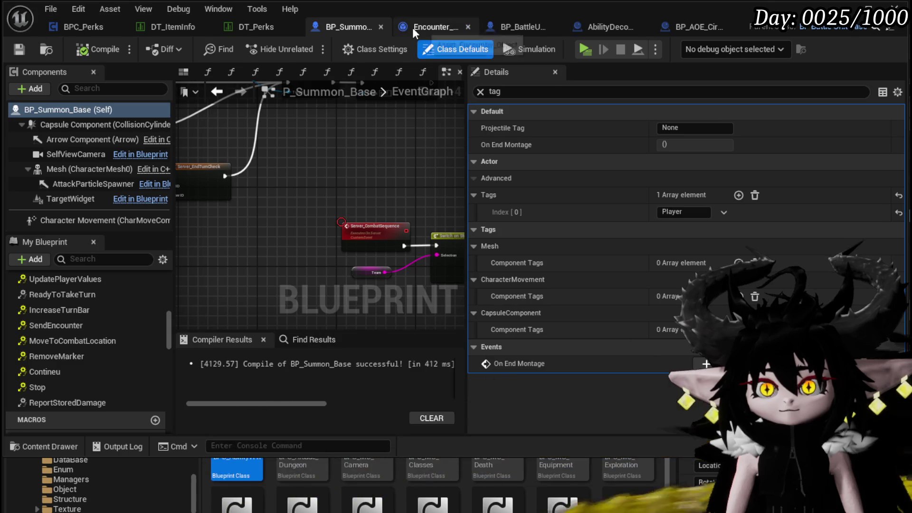
{"action": "left_click", "coordinate": [546, 30]}
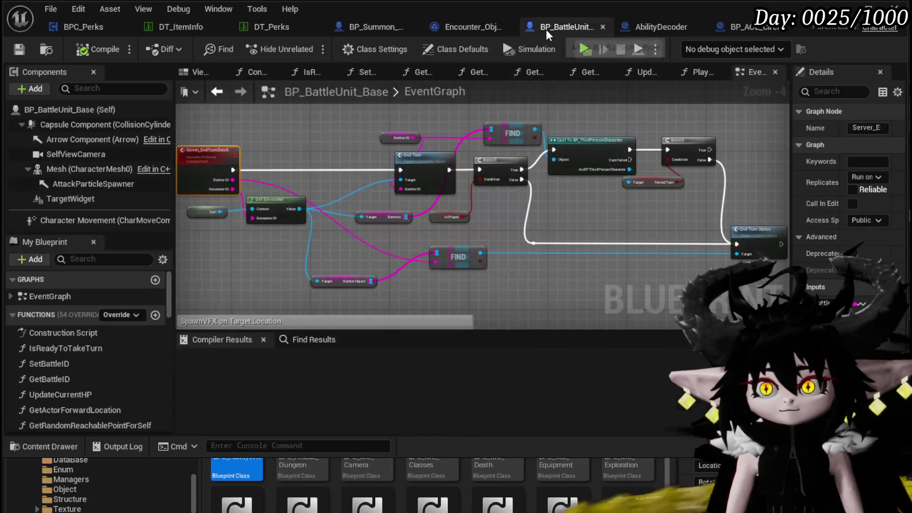
{"action": "left_click_drag", "start_coordinate": [758, 168], "coordinate": [704, 149]}
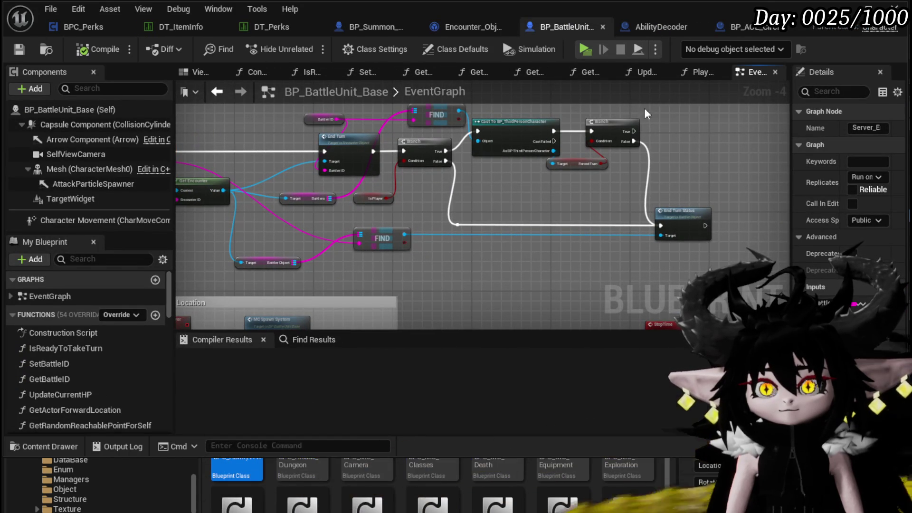
{"action": "left_click", "coordinate": [651, 29]}
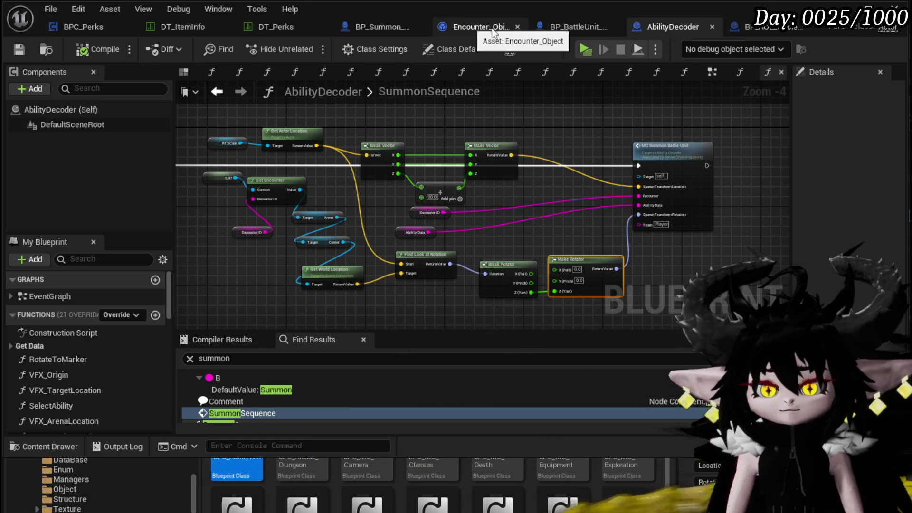
Step: Return to the level editor and open Battler_Object from the Content Browser
{"action": "left_click", "coordinate": [848, 7]}
{"action": "scroll", "coordinate": [112, 484], "scroll_direction": "down", "scroll_amount": 5}
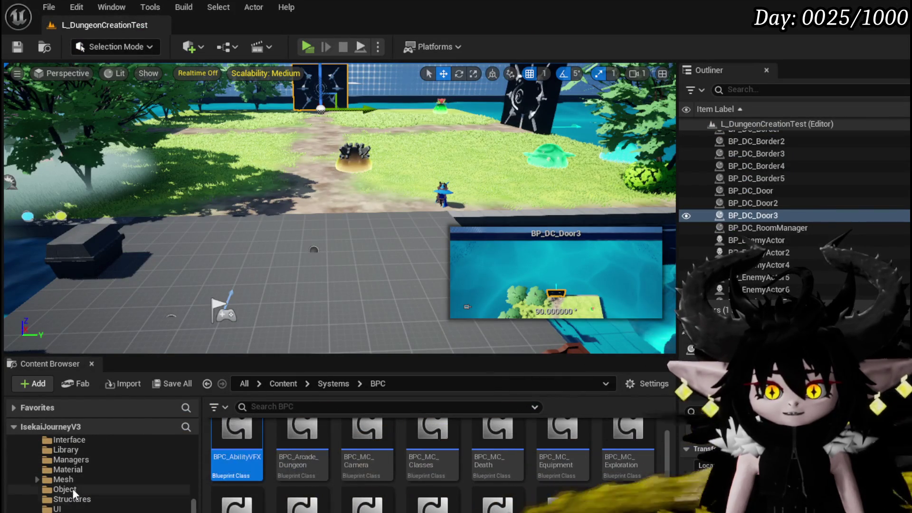
{"action": "scroll", "coordinate": [74, 492], "scroll_direction": "down", "scroll_amount": 1}
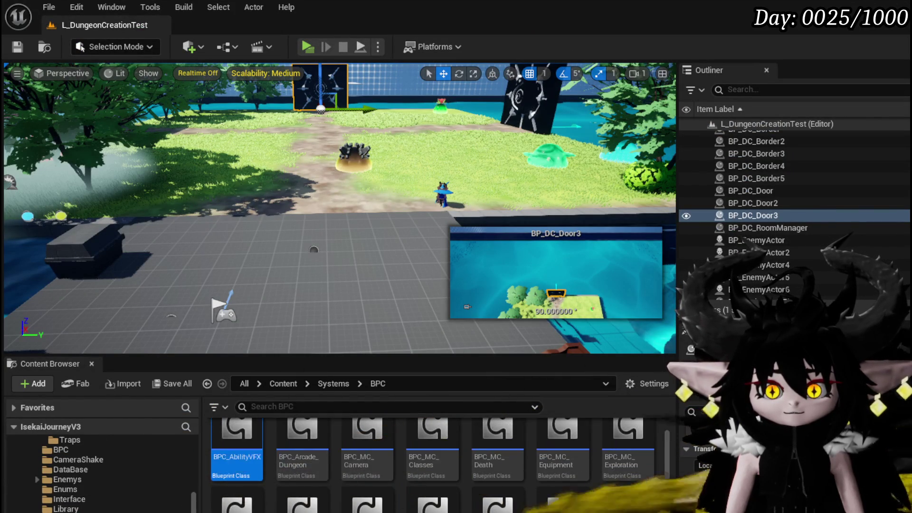
{"action": "double_click", "coordinate": [228, 472]}
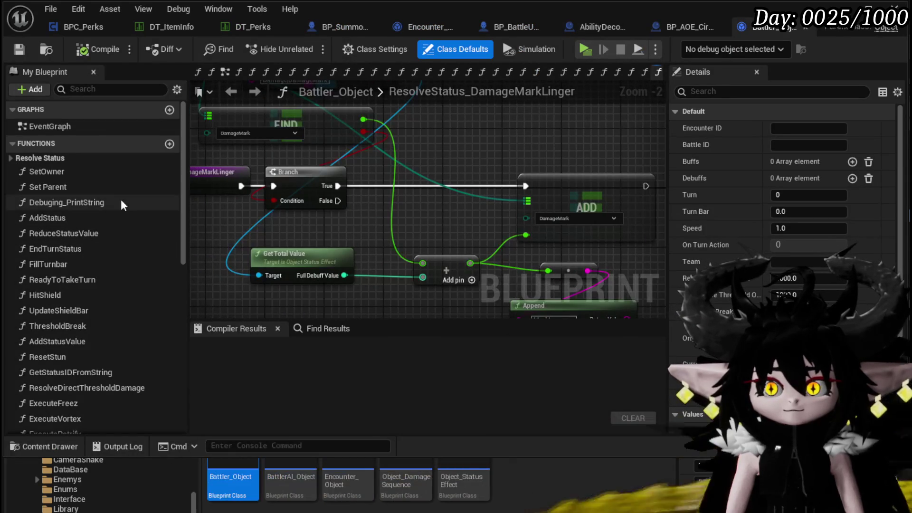
Step: Open the FillTurnbar function and rearrange its Speed, Find and Add nodes
{"action": "double_click", "coordinate": [72, 264]}
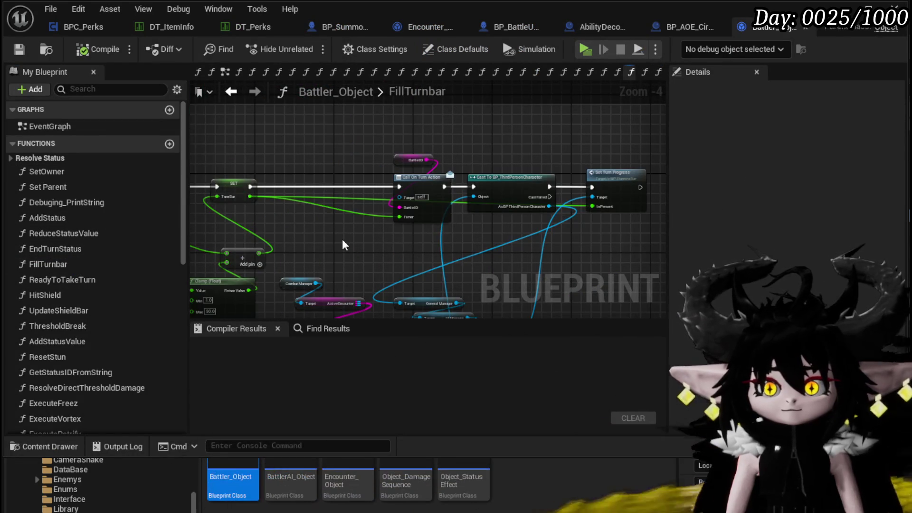
{"action": "scroll", "coordinate": [478, 224], "scroll_direction": "down", "scroll_amount": 2}
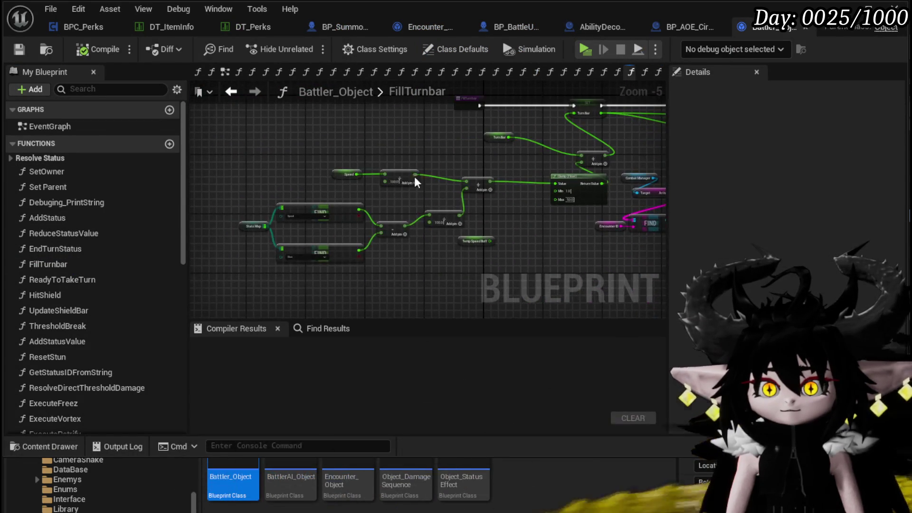
{"action": "mouse_move", "coordinate": [228, 288]}
{"action": "left_mouse_down"}
{"action": "mouse_move", "coordinate": [483, 184]}
{"action": "mouse_move", "coordinate": [525, 156]}
{"action": "left_mouse_up"}
{"action": "scroll", "coordinate": [525, 156], "scroll_direction": "up", "scroll_amount": 2}
{"action": "mouse_move", "coordinate": [488, 224]}
{"action": "left_mouse_down"}
{"action": "mouse_move", "coordinate": [486, 192]}
{"action": "mouse_move", "coordinate": [489, 200]}
{"action": "left_mouse_up"}
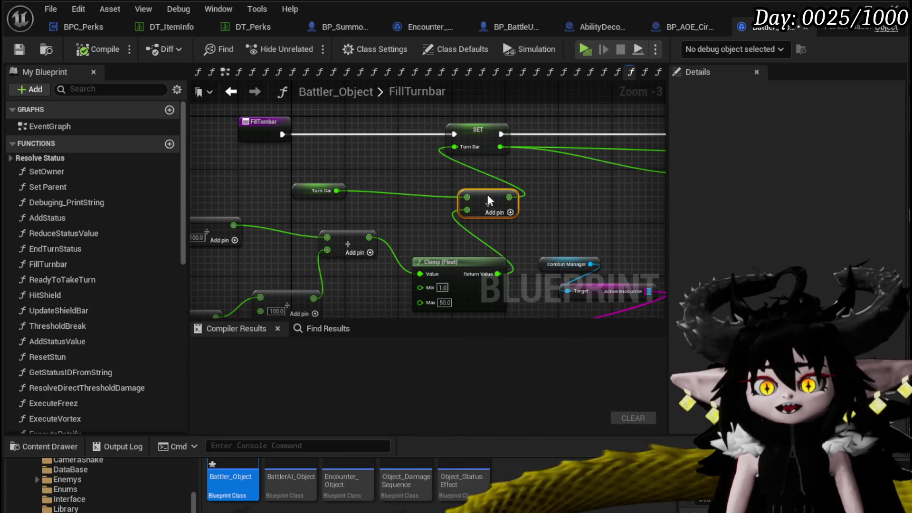
{"action": "left_click", "coordinate": [423, 190]}
{"action": "left_click_drag", "start_coordinate": [423, 190], "coordinate": [398, 157]}
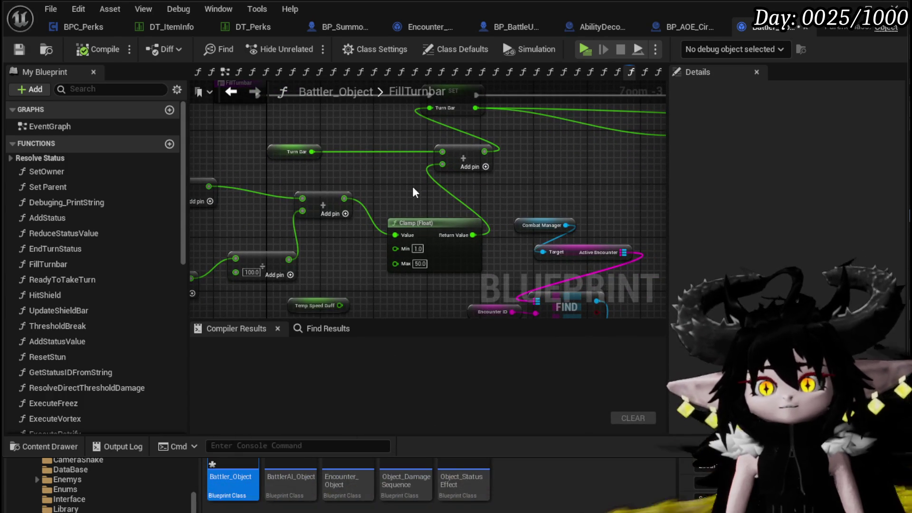
{"action": "mouse_move", "coordinate": [413, 192]}
{"action": "left_mouse_down"}
{"action": "mouse_move", "coordinate": [560, 163]}
{"action": "mouse_move", "coordinate": [489, 197]}
{"action": "mouse_move", "coordinate": [319, 185]}
{"action": "mouse_move", "coordinate": [413, 191]}
{"action": "mouse_move", "coordinate": [389, 229]}
{"action": "left_mouse_up"}
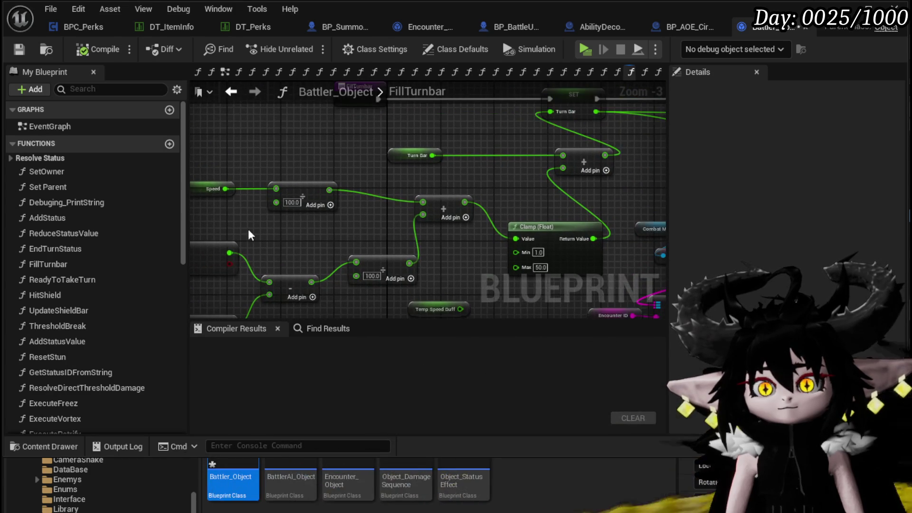
Step: Confirm the Clamp (Float) range of 0.2 to 50.0 and compile Battler_Object
{"action": "left_click", "coordinate": [287, 198]}
{"action": "scroll", "coordinate": [383, 244], "scroll_direction": "up", "scroll_amount": 3}
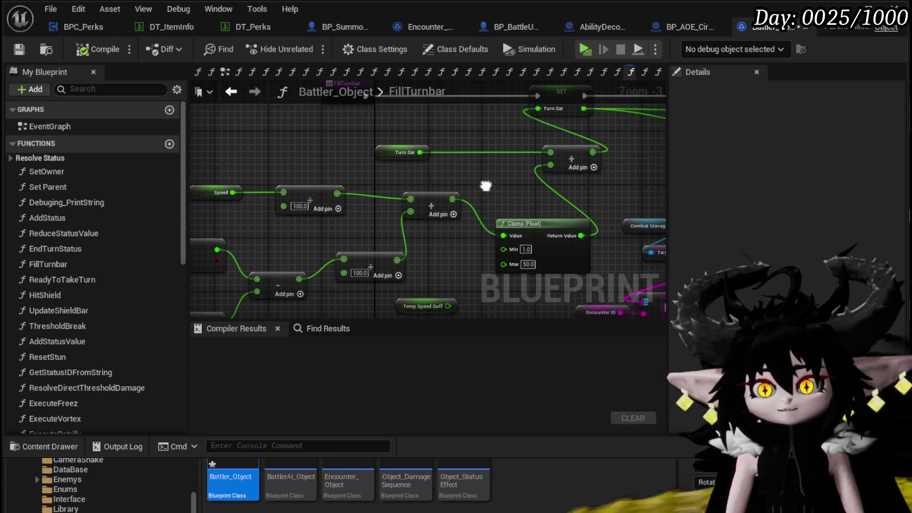
{"action": "key", "text": "Return"}
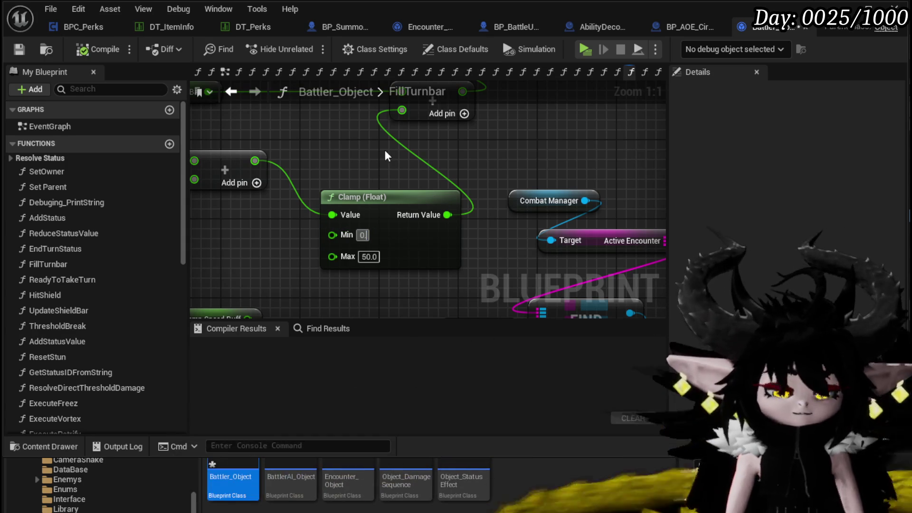
{"action": "type", "text": ".2"}
{"action": "left_click", "coordinate": [85, 49]}
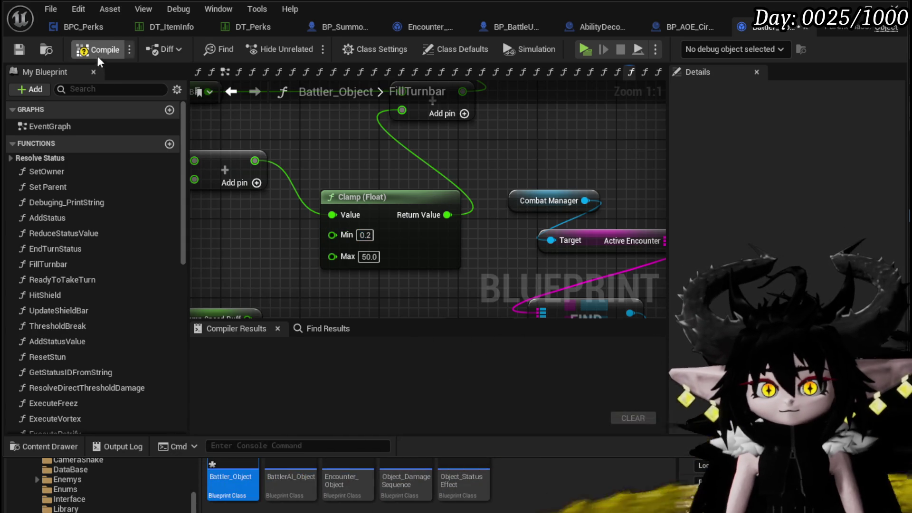
Step: Change the Clamp Max to 70 and save Battler_Object
{"action": "left_click_drag", "start_coordinate": [338, 165], "coordinate": [493, 151]}
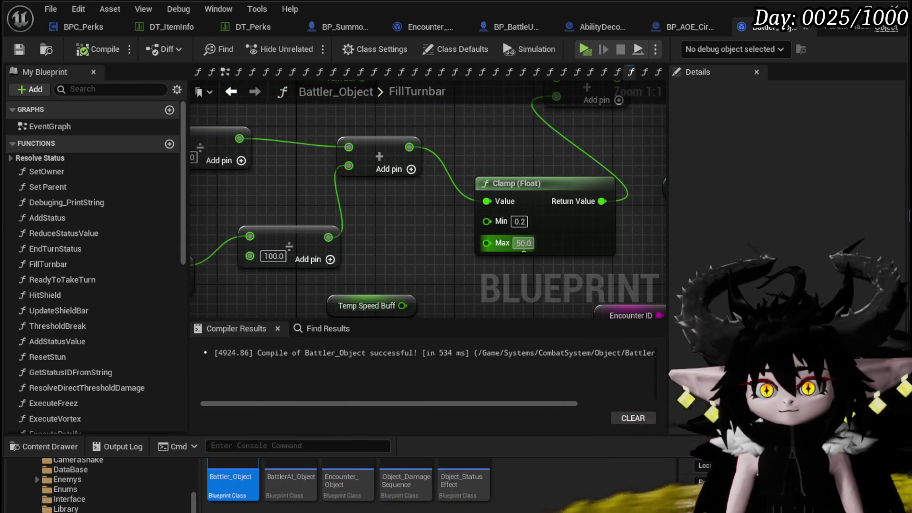
{"action": "type", "text": "70"}
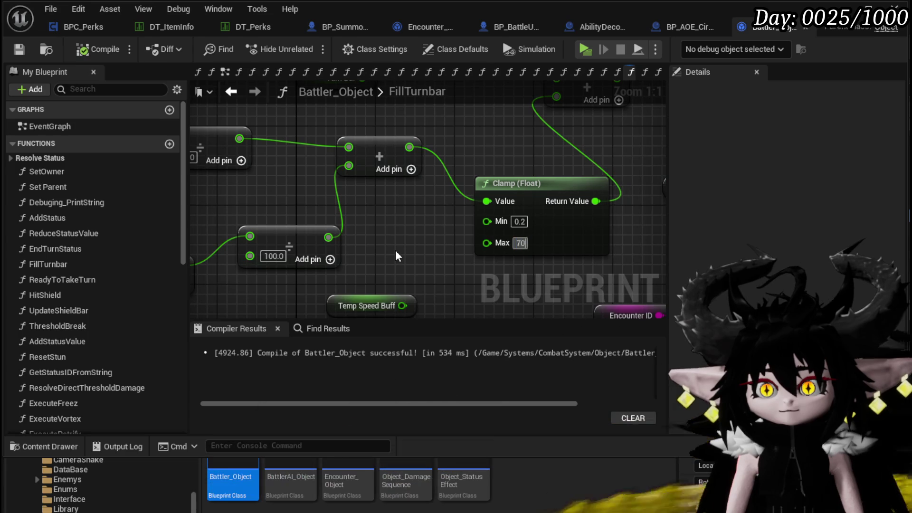
{"action": "left_click", "coordinate": [19, 49]}
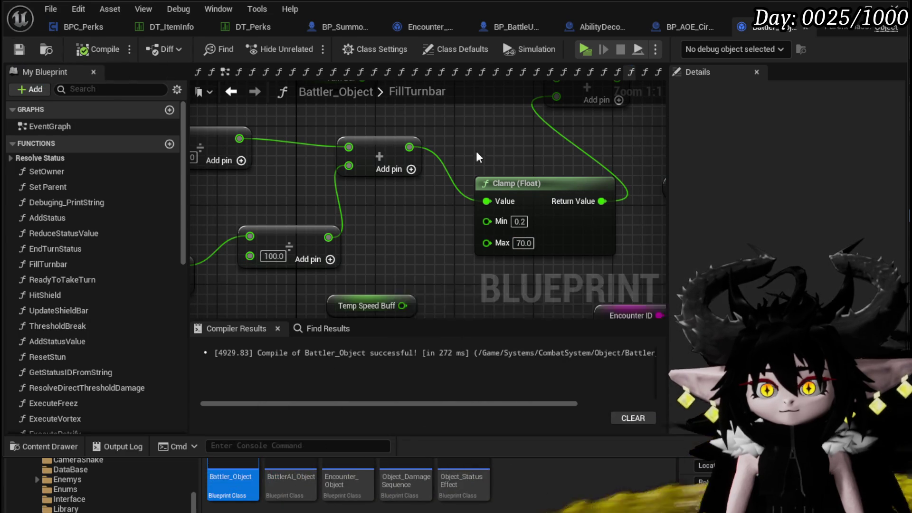
{"action": "scroll", "coordinate": [315, 248], "scroll_direction": "down", "scroll_amount": 2}
{"action": "mouse_move", "coordinate": [213, 228]}
{"action": "left_mouse_down"}
{"action": "mouse_move", "coordinate": [315, 248]}
{"action": "mouse_move", "coordinate": [233, 243]}
{"action": "mouse_move", "coordinate": [266, 227]}
{"action": "left_mouse_up"}
{"action": "scroll", "coordinate": [252, 235], "scroll_direction": "down", "scroll_amount": 1}
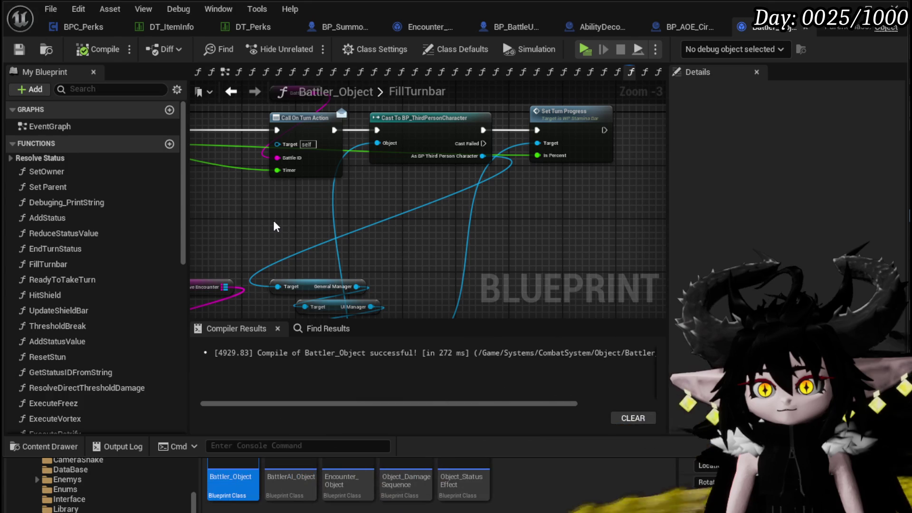
Step: Select the chain of manager getter nodes and move it up and right
{"action": "left_click_drag", "start_coordinate": [408, 186], "coordinate": [424, 163]}
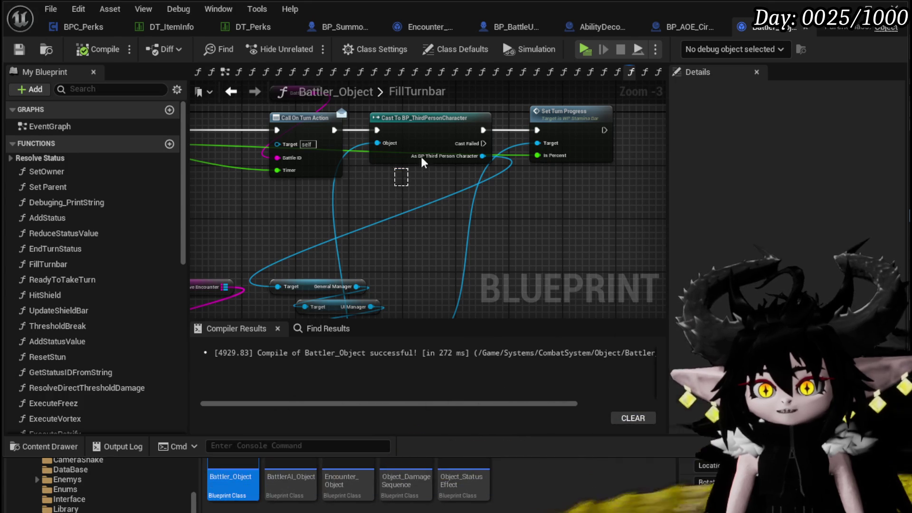
{"action": "left_click_drag", "start_coordinate": [554, 197], "coordinate": [580, 155]}
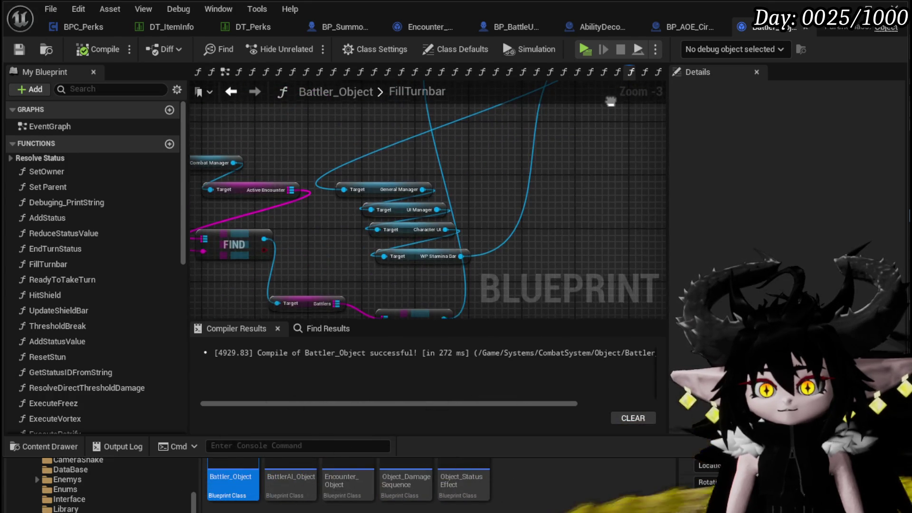
{"action": "left_click_drag", "start_coordinate": [372, 184], "coordinate": [369, 298]}
{"action": "mouse_move", "coordinate": [342, 197]}
{"action": "left_mouse_down"}
{"action": "mouse_move", "coordinate": [379, 291]}
{"action": "mouse_move", "coordinate": [551, 205]}
{"action": "left_mouse_up"}
{"action": "mouse_move", "coordinate": [424, 195]}
{"action": "left_mouse_down"}
{"action": "mouse_move", "coordinate": [372, 253]}
{"action": "mouse_move", "coordinate": [618, 117]}
{"action": "left_mouse_up"}
{"action": "mouse_move", "coordinate": [387, 232]}
{"action": "left_mouse_down"}
{"action": "mouse_move", "coordinate": [458, 260]}
{"action": "mouse_move", "coordinate": [636, 261]}
{"action": "left_mouse_up"}
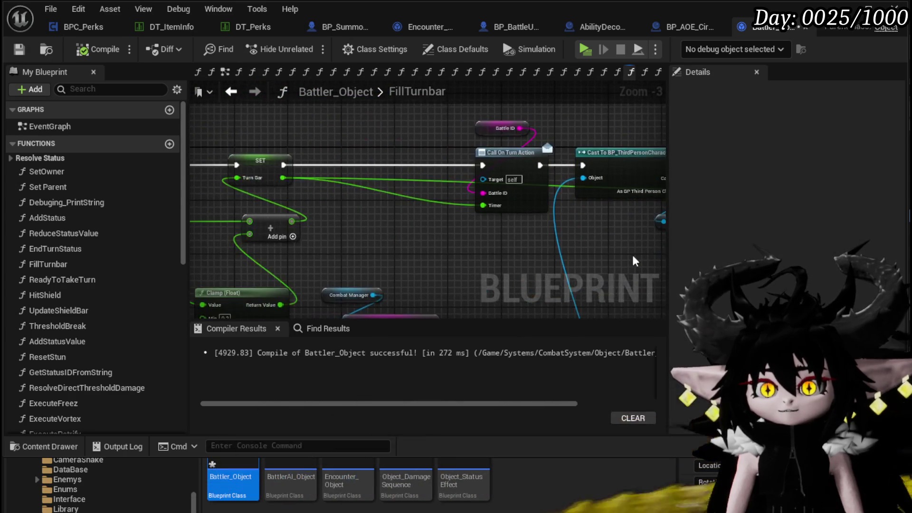
Step: Reposition the Combat Manager and FIND node group and the Active Encounter nodes
{"action": "left_click_drag", "start_coordinate": [458, 131], "coordinate": [521, 163]}
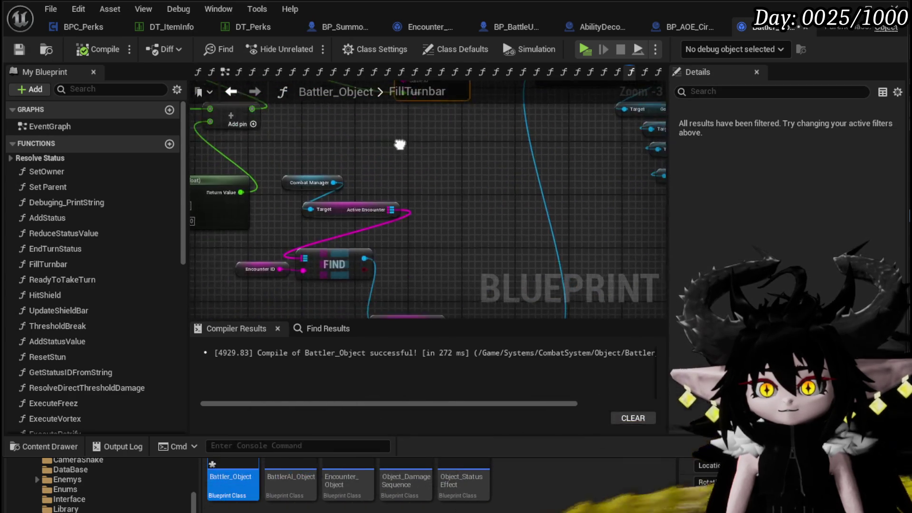
{"action": "scroll", "coordinate": [303, 127], "scroll_direction": "down", "scroll_amount": 2}
{"action": "mouse_move", "coordinate": [287, 115]}
{"action": "left_mouse_down"}
{"action": "mouse_move", "coordinate": [344, 205]}
{"action": "mouse_move", "coordinate": [394, 231]}
{"action": "mouse_move", "coordinate": [458, 90]}
{"action": "mouse_move", "coordinate": [408, 312]}
{"action": "mouse_move", "coordinate": [469, 221]}
{"action": "left_mouse_up"}
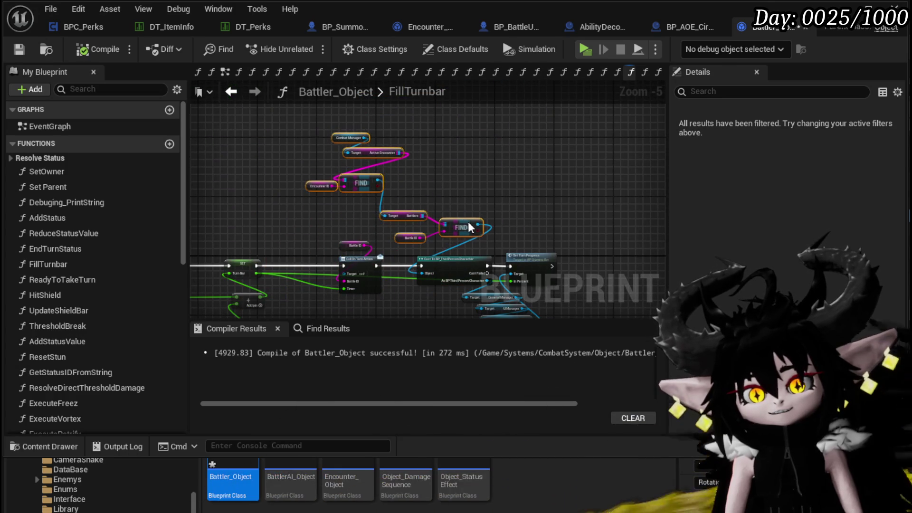
{"action": "left_click_drag", "start_coordinate": [380, 234], "coordinate": [385, 182]}
{"action": "left_click_drag", "start_coordinate": [352, 257], "coordinate": [376, 316]}
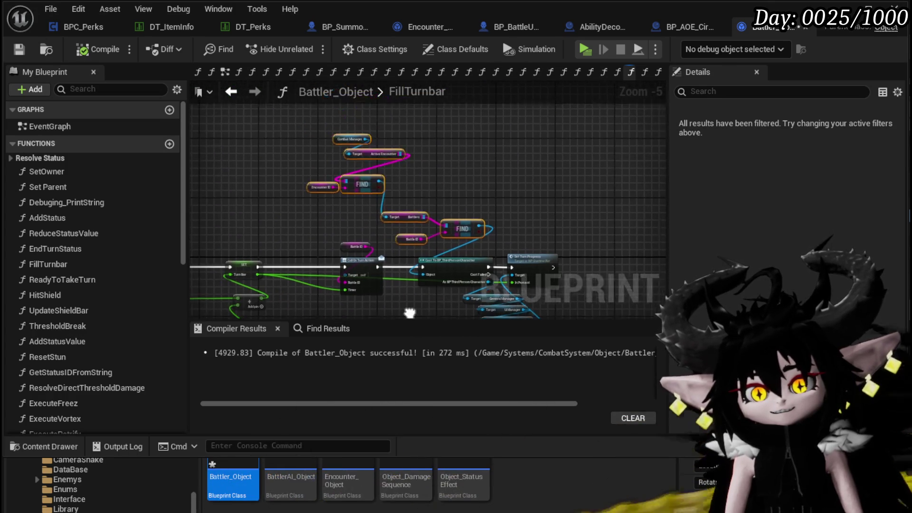
{"action": "left_click", "coordinate": [307, 176]}
{"action": "left_click_drag", "start_coordinate": [371, 142], "coordinate": [371, 143]}
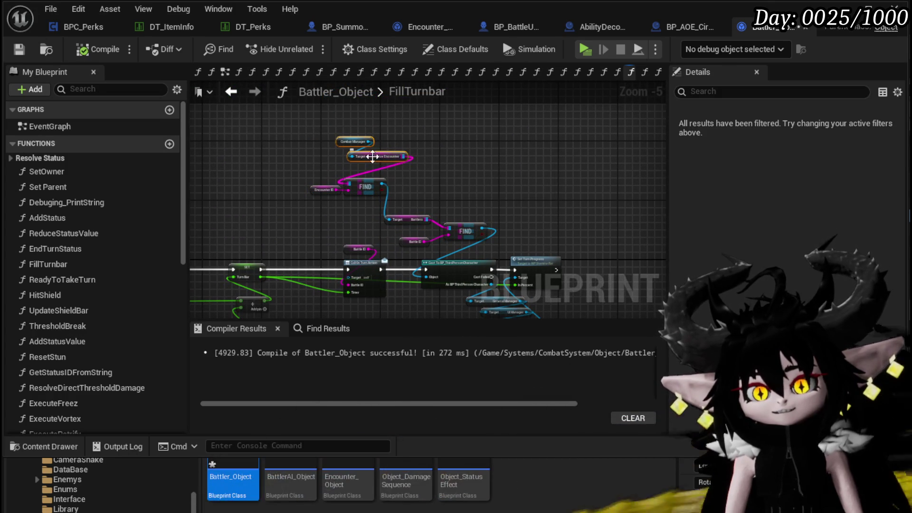
{"action": "mouse_move", "coordinate": [293, 221]}
{"action": "left_mouse_down"}
{"action": "mouse_move", "coordinate": [460, 152]}
{"action": "mouse_move", "coordinate": [407, 244]}
{"action": "left_mouse_up"}
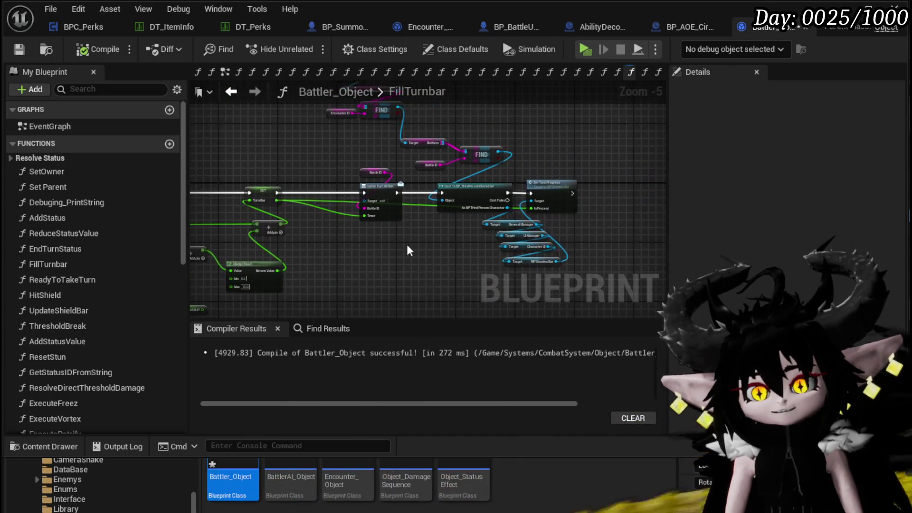
{"action": "left_click_drag", "start_coordinate": [533, 184], "coordinate": [533, 184]}
{"action": "left_click_drag", "start_coordinate": [462, 211], "coordinate": [637, 196]}
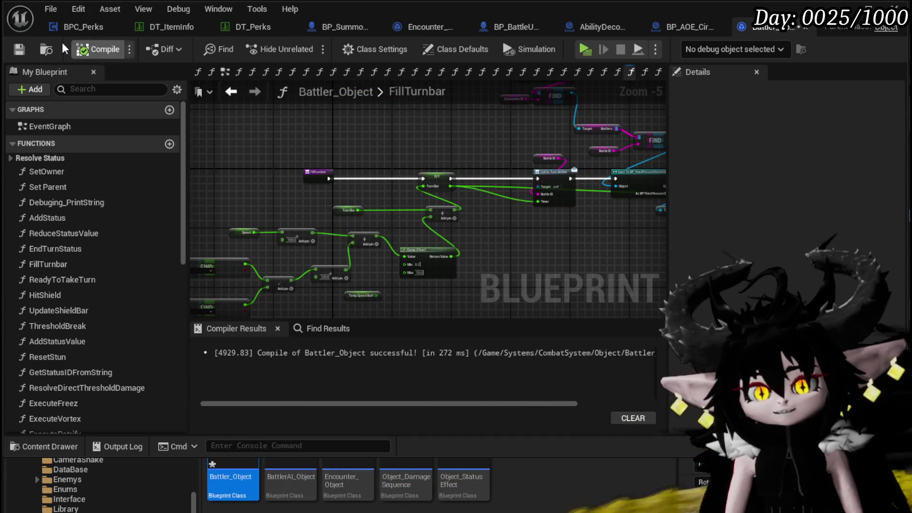
Step: Delete the unused Temp Speed Buff getter beside the SET and Clamp nodes
{"action": "scroll", "coordinate": [532, 264], "scroll_direction": "up", "scroll_amount": 2}
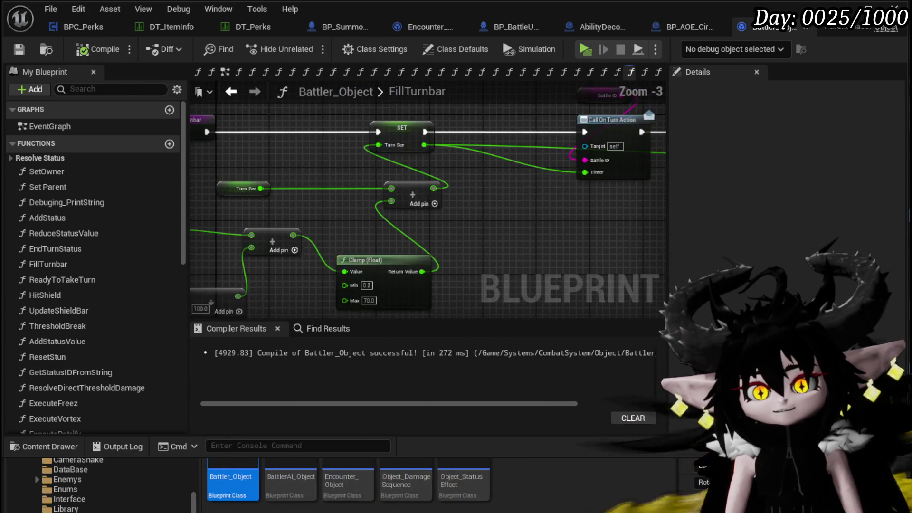
{"action": "mouse_move", "coordinate": [563, 250]}
{"action": "left_mouse_down"}
{"action": "mouse_move", "coordinate": [595, 224]}
{"action": "mouse_move", "coordinate": [264, 221]}
{"action": "mouse_move", "coordinate": [236, 286]}
{"action": "mouse_move", "coordinate": [249, 252]}
{"action": "mouse_move", "coordinate": [320, 252]}
{"action": "mouse_move", "coordinate": [520, 199]}
{"action": "mouse_move", "coordinate": [600, 198]}
{"action": "mouse_move", "coordinate": [576, 210]}
{"action": "mouse_move", "coordinate": [477, 213]}
{"action": "left_mouse_up"}
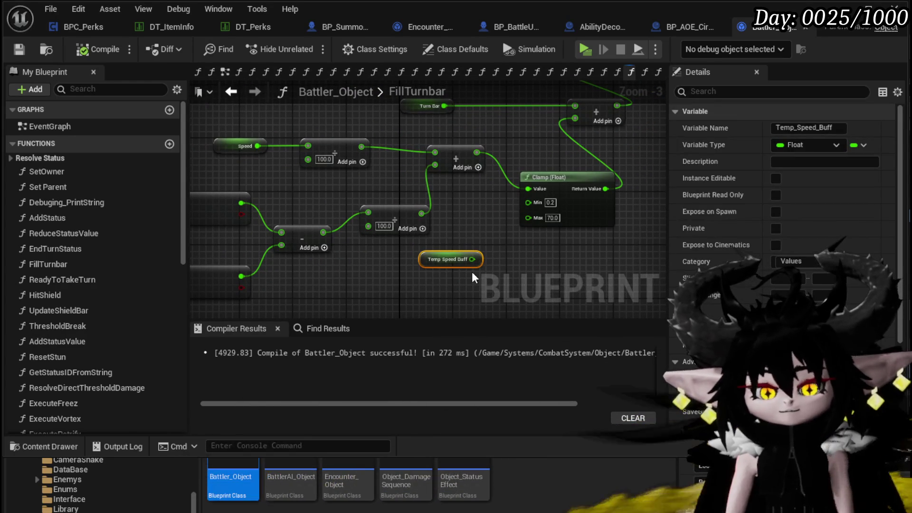
{"action": "key", "text": "Delete"}
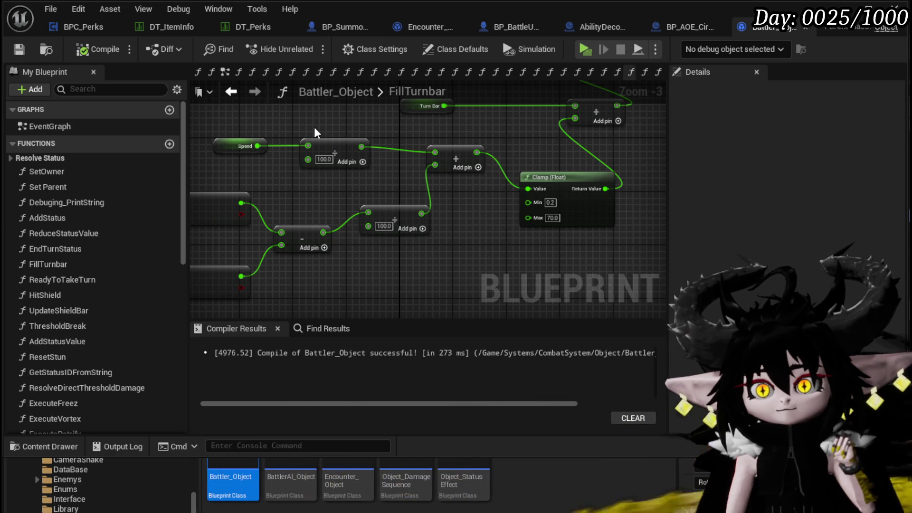
{"action": "mouse_move", "coordinate": [315, 127]}
{"action": "left_mouse_down"}
{"action": "mouse_move", "coordinate": [331, 130]}
{"action": "mouse_move", "coordinate": [336, 220]}
{"action": "left_mouse_up"}
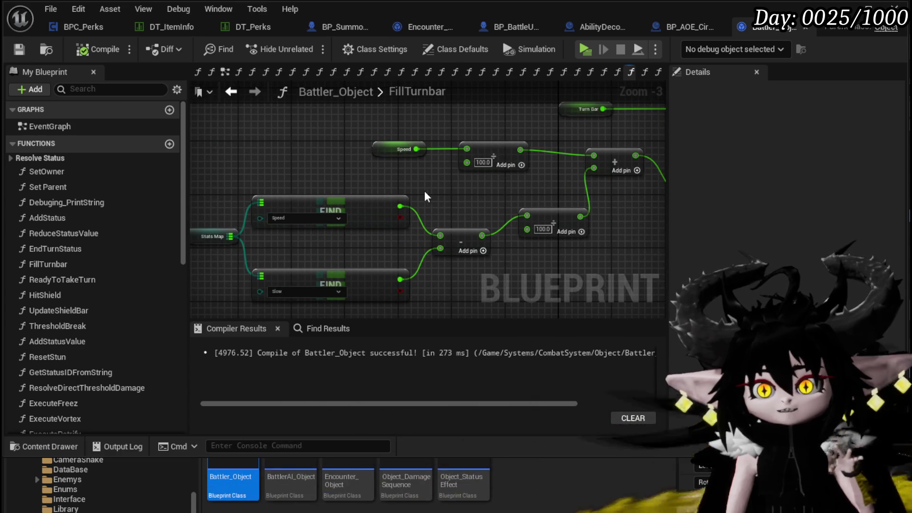
{"action": "mouse_move", "coordinate": [424, 190]}
{"action": "left_mouse_down"}
{"action": "mouse_move", "coordinate": [309, 260]}
{"action": "mouse_move", "coordinate": [252, 176]}
{"action": "mouse_move", "coordinate": [283, 177]}
{"action": "mouse_move", "coordinate": [262, 177]}
{"action": "left_mouse_up"}
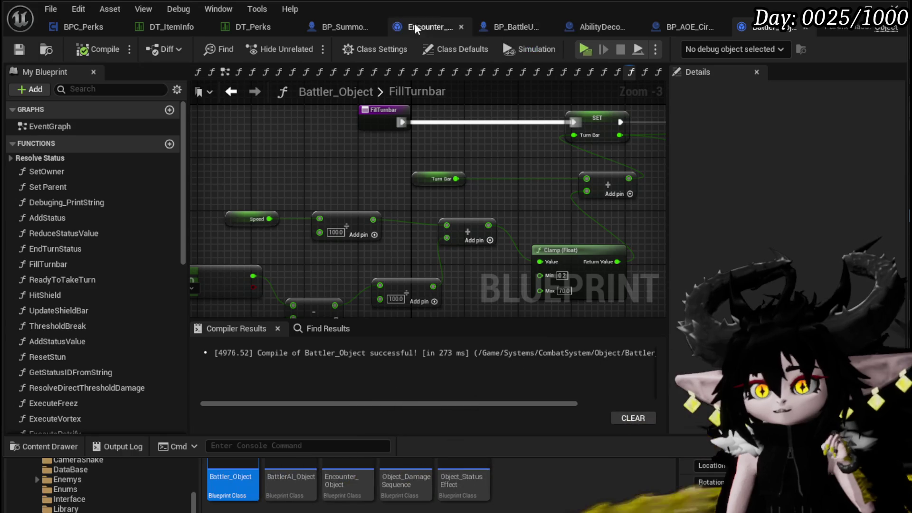
Step: Open Combat_Manager from the CombatSystem Managers folder in the Content Browser
{"action": "left_click", "coordinate": [233, 473]}
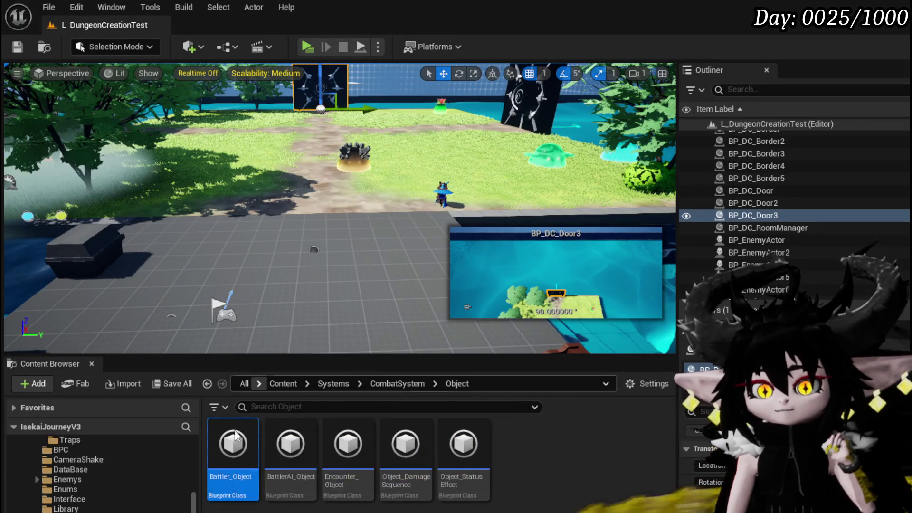
{"action": "key", "text": "alt+Left"}
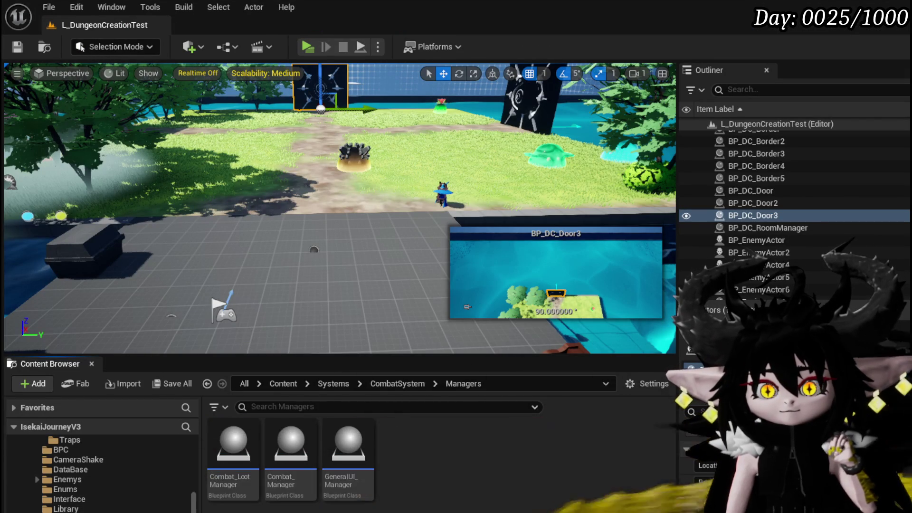
{"action": "double_click", "coordinate": [292, 461]}
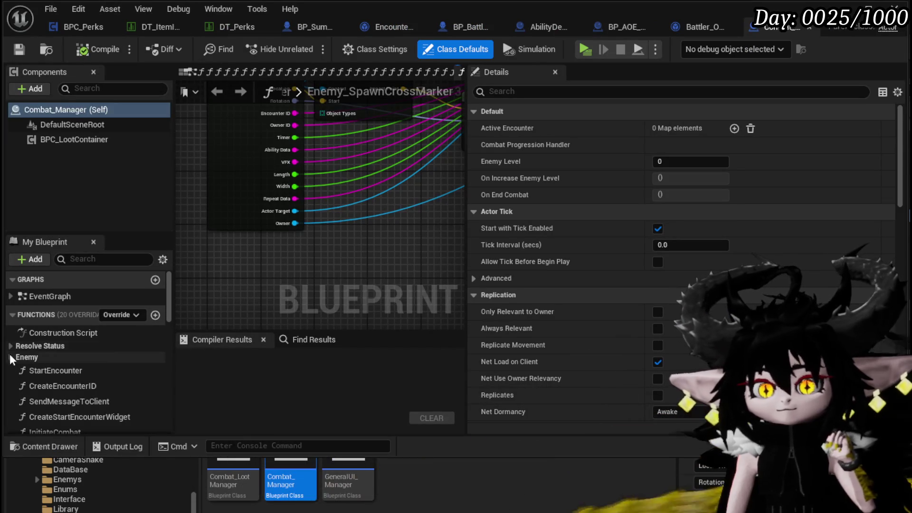
Step: Scroll through Combat_Manager's function list and briefly filter it by 'summ'
{"action": "scroll", "coordinate": [103, 346], "scroll_direction": "down", "scroll_amount": 5}
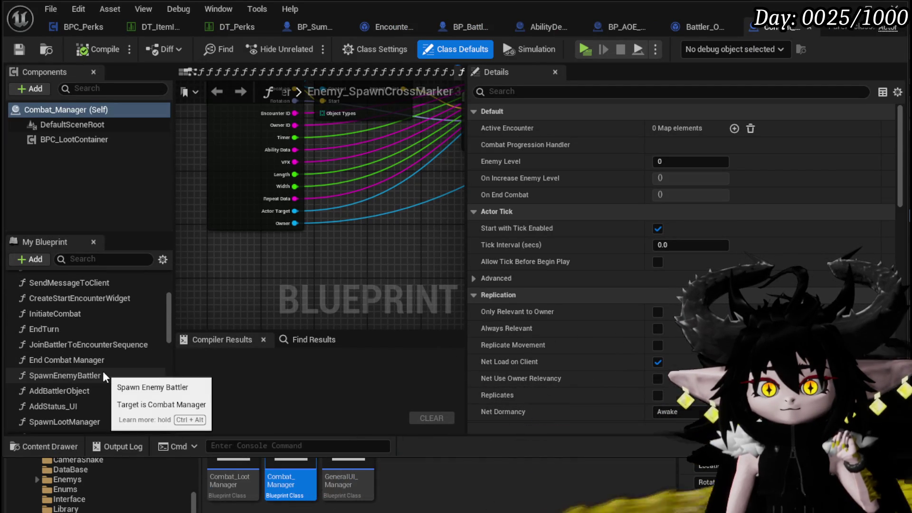
{"action": "scroll", "coordinate": [103, 371], "scroll_direction": "down", "scroll_amount": 2}
{"action": "scroll", "coordinate": [126, 368], "scroll_direction": "down", "scroll_amount": 3}
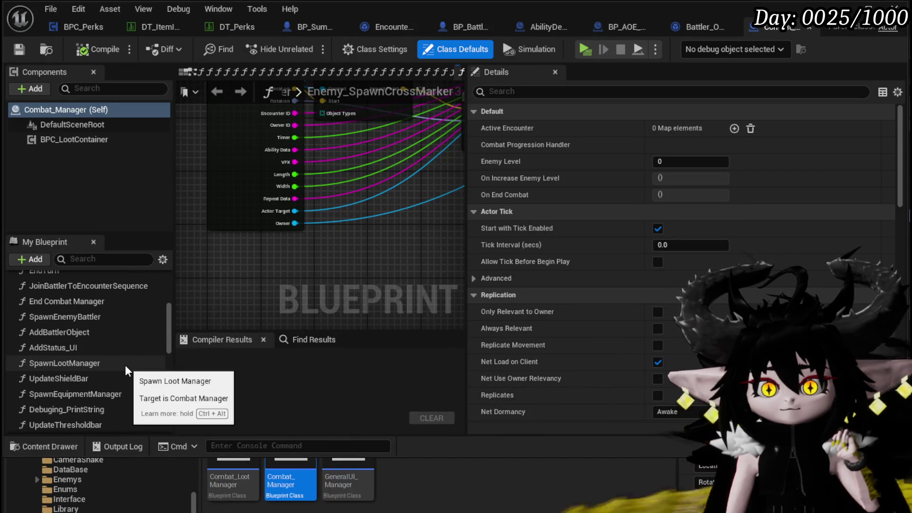
{"action": "scroll", "coordinate": [125, 365], "scroll_direction": "down", "scroll_amount": 2}
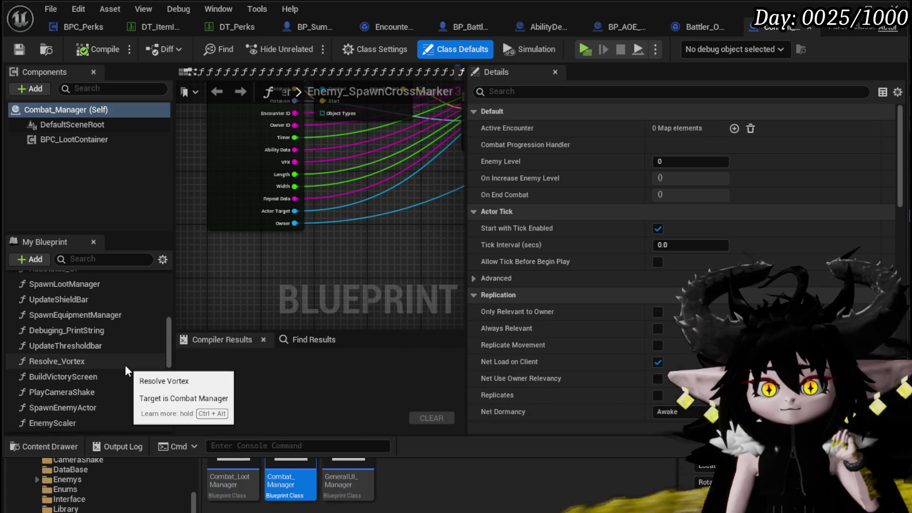
{"action": "scroll", "coordinate": [124, 365], "scroll_direction": "up", "scroll_amount": 3}
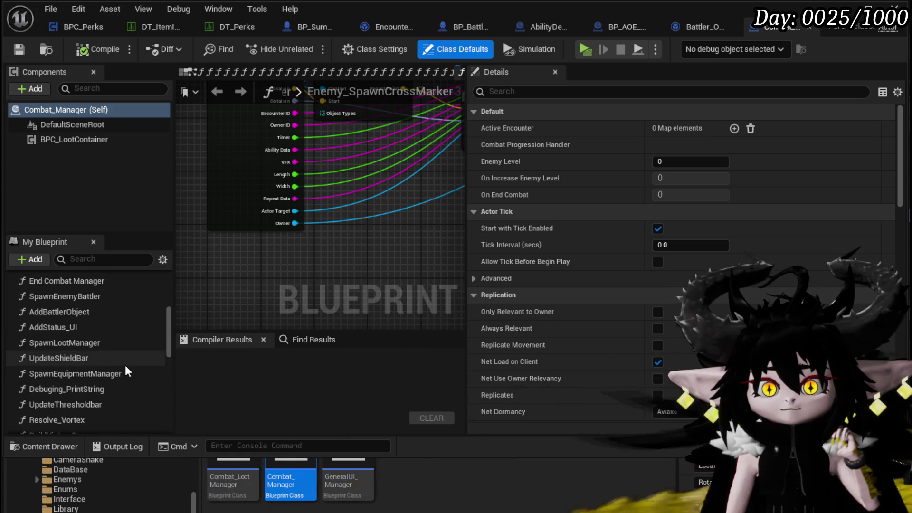
{"action": "scroll", "coordinate": [124, 365], "scroll_direction": "down", "scroll_amount": 4}
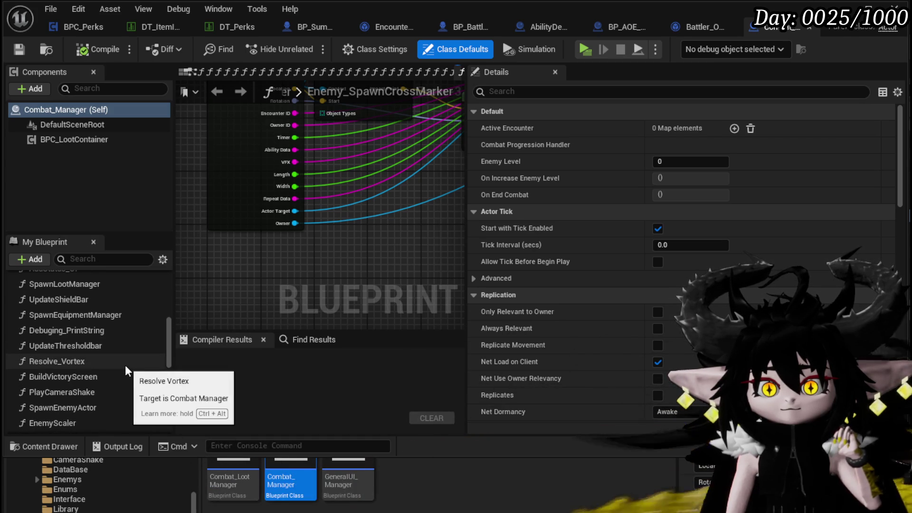
{"action": "scroll", "coordinate": [125, 367], "scroll_direction": "down", "scroll_amount": 1}
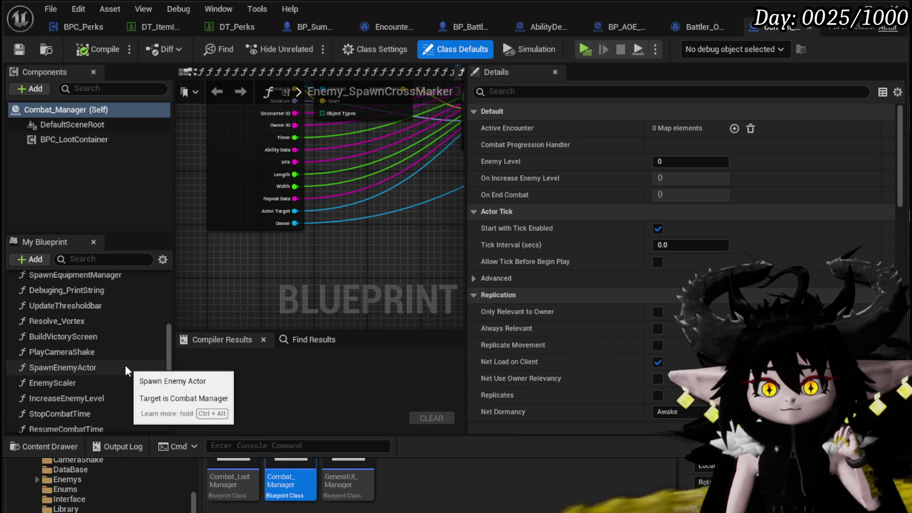
{"action": "scroll", "coordinate": [126, 368], "scroll_direction": "down", "scroll_amount": 1}
{"action": "scroll", "coordinate": [125, 365], "scroll_direction": "up", "scroll_amount": 15}
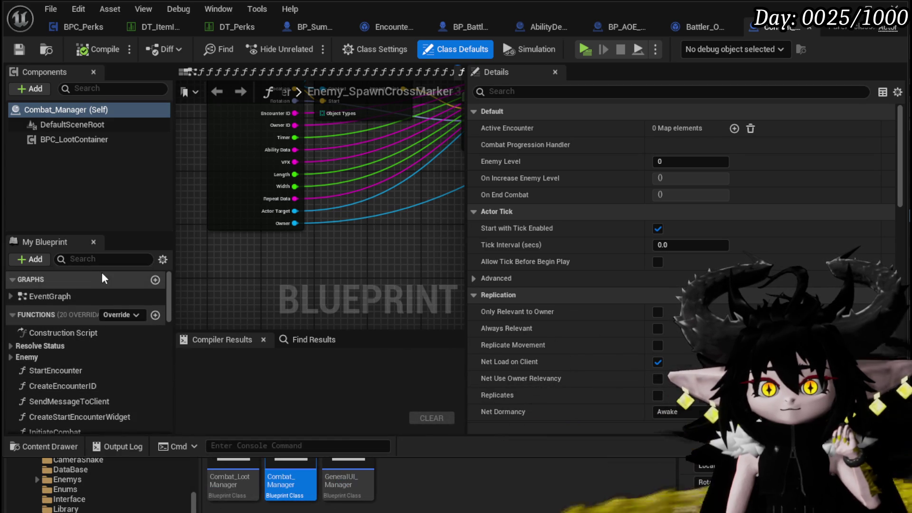
{"action": "type", "text": "summ"}
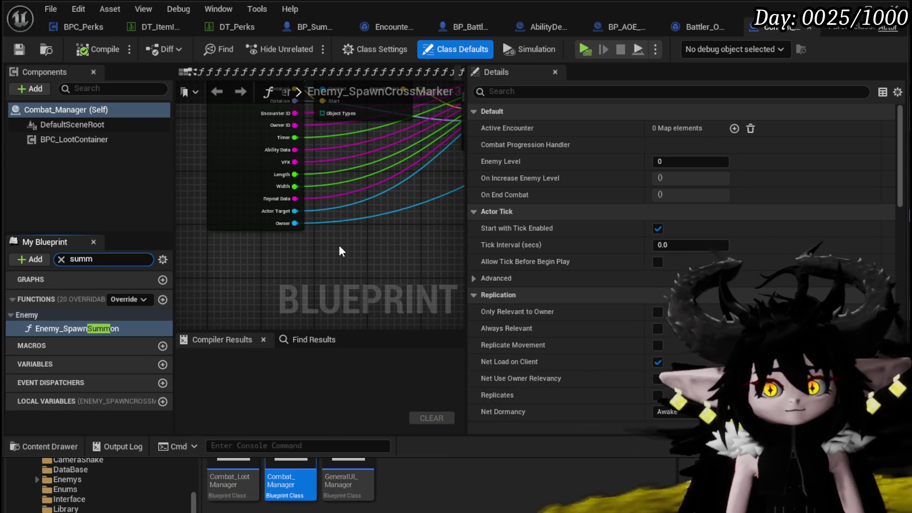
{"action": "key", "text": "BackSpace"}
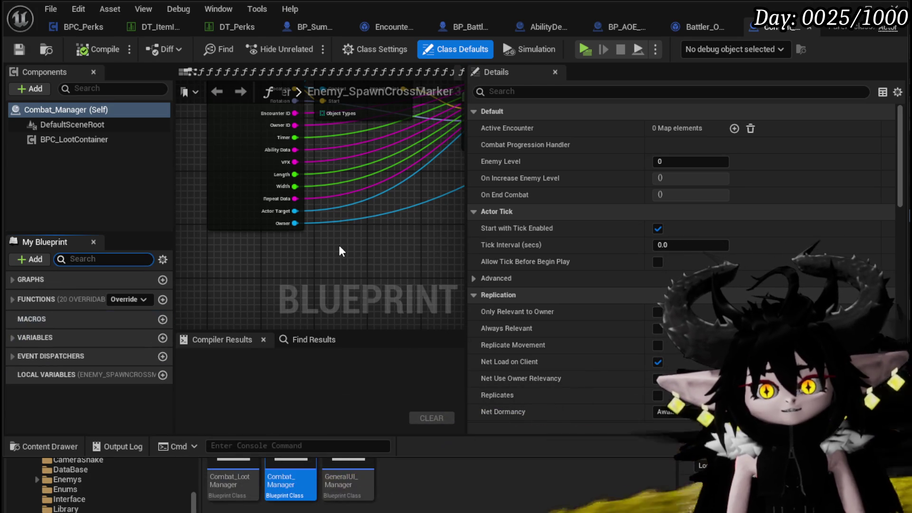
Step: In AbilityDecoder, jump from the MC Summon Battle Unit call to its event definition
{"action": "left_click", "coordinate": [340, 251]}
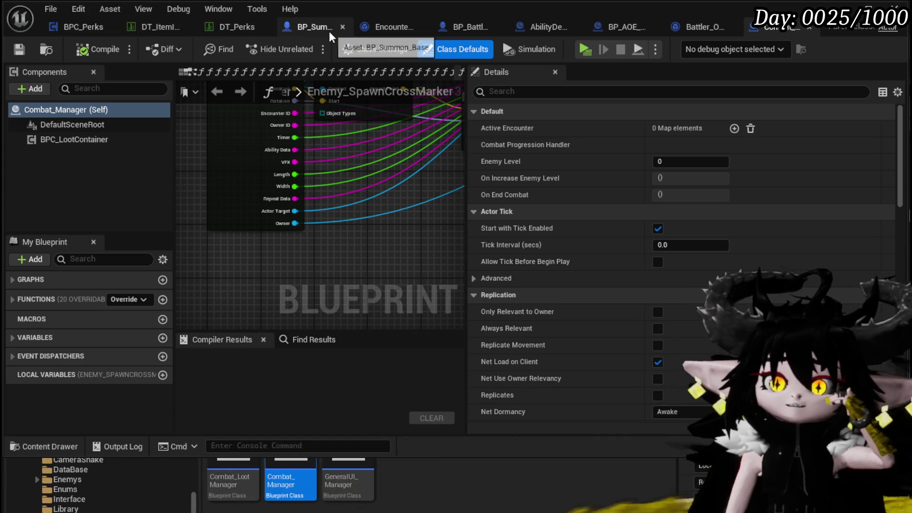
{"action": "left_click", "coordinate": [532, 30]}
{"action": "left_click_drag", "start_coordinate": [576, 133], "coordinate": [381, 126]}
{"action": "scroll", "coordinate": [406, 132], "scroll_direction": "up", "scroll_amount": 3}
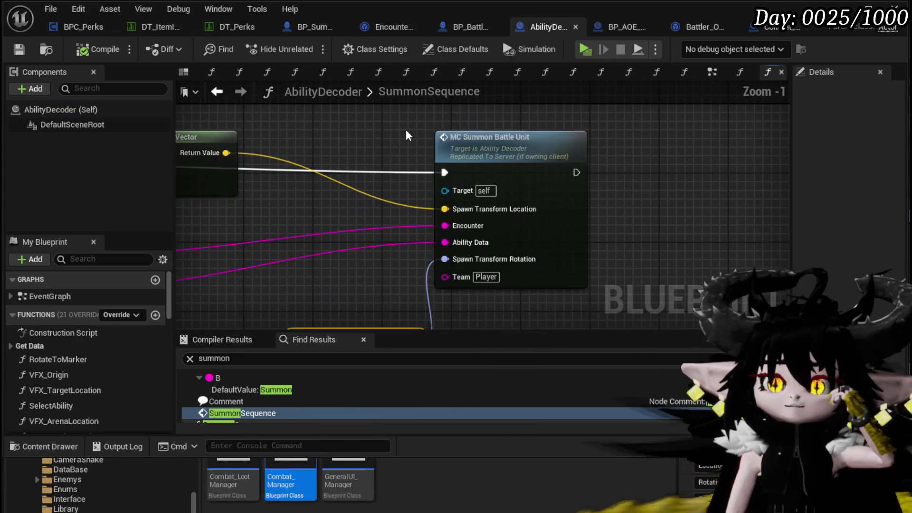
{"action": "left_click", "coordinate": [522, 148]}
{"action": "double_click", "coordinate": [521, 148]}
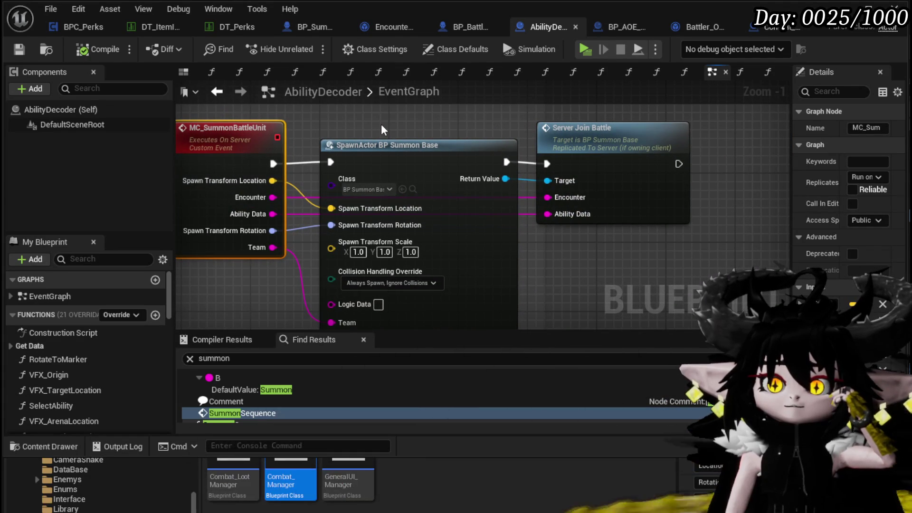
Step: Follow the Server Join Battle call into BP_Summon_Base and widen the graph area
{"action": "double_click", "coordinate": [597, 148]}
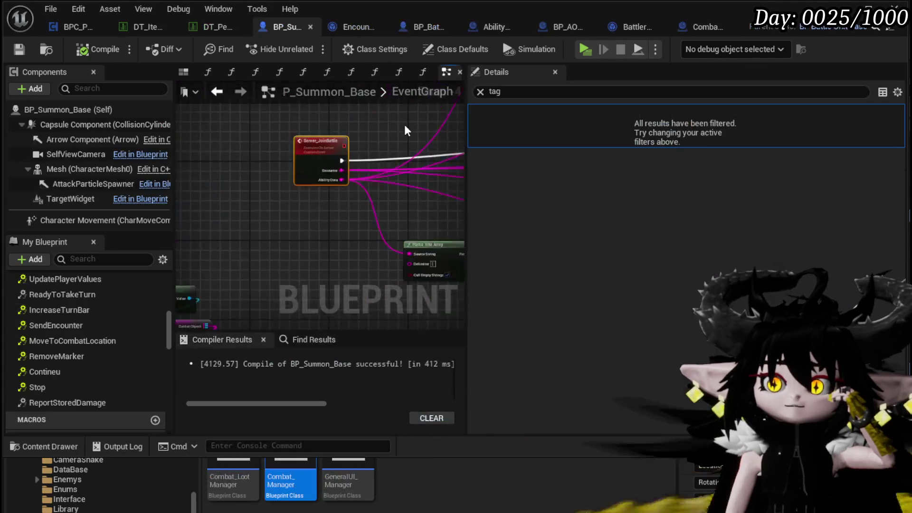
{"action": "scroll", "coordinate": [274, 154], "scroll_direction": "up", "scroll_amount": 3}
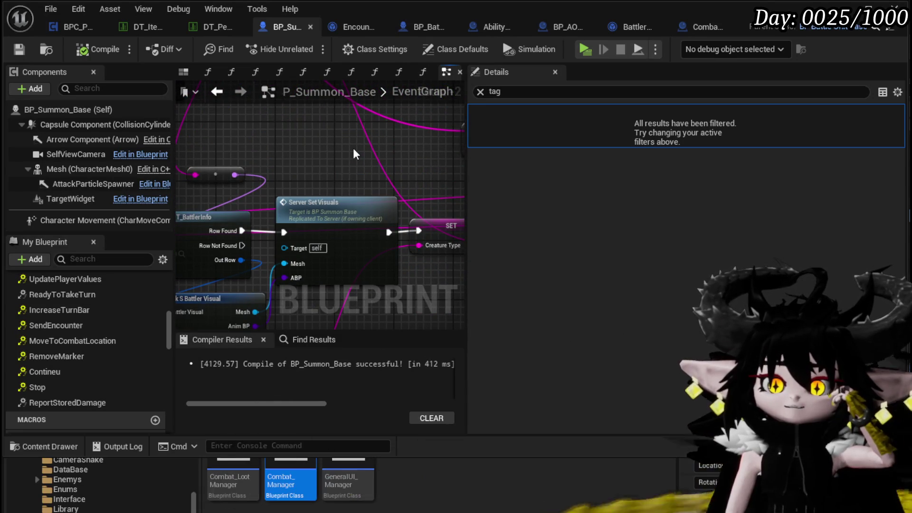
{"action": "scroll", "coordinate": [353, 147], "scroll_direction": "down", "scroll_amount": 2}
{"action": "left_click_drag", "start_coordinate": [345, 175], "coordinate": [234, 205]}
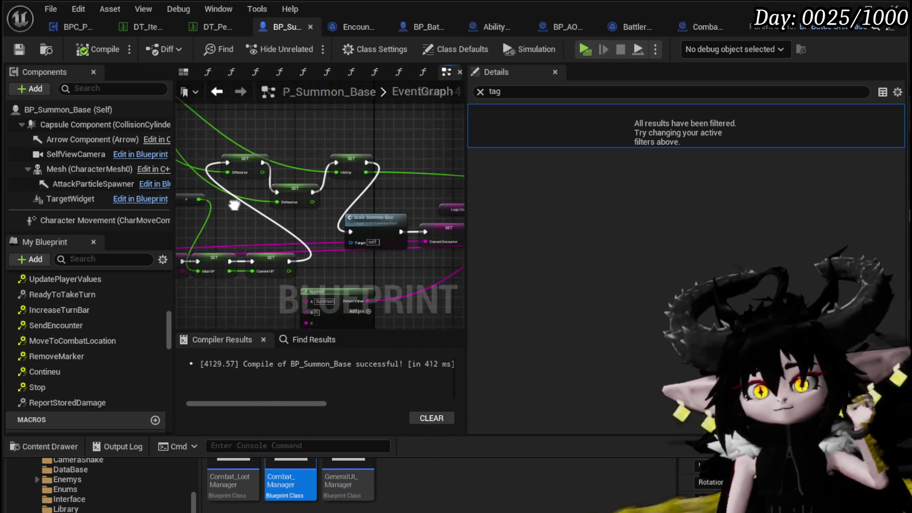
{"action": "scroll", "coordinate": [227, 154], "scroll_direction": "down", "scroll_amount": 3}
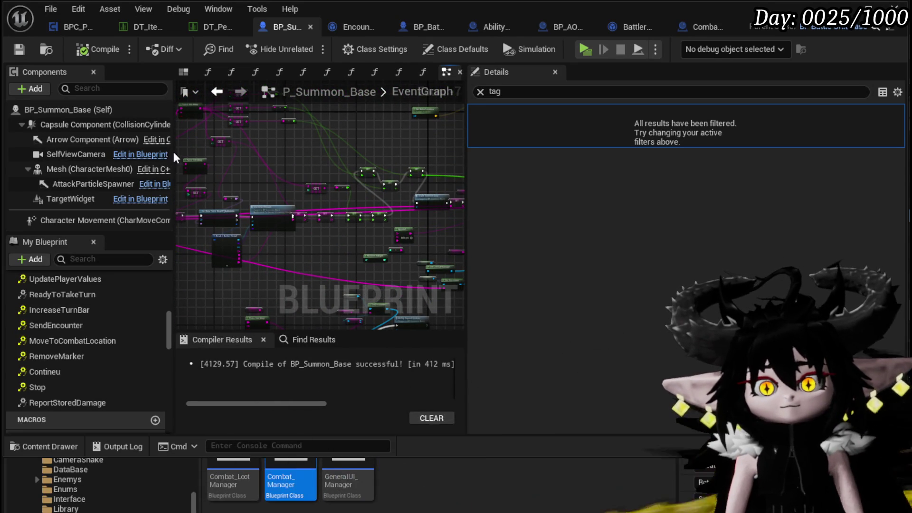
{"action": "left_click_drag", "start_coordinate": [173, 150], "coordinate": [106, 152]}
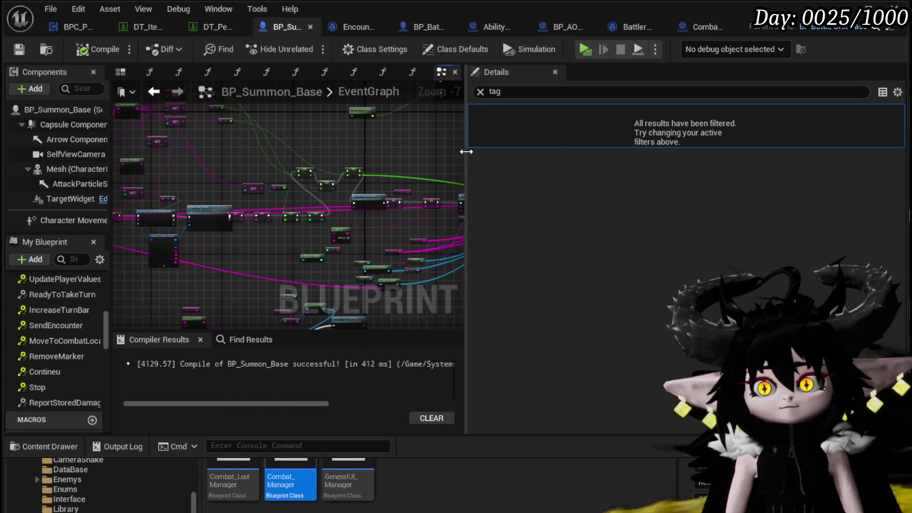
{"action": "left_click_drag", "start_coordinate": [467, 149], "coordinate": [696, 157]}
Step: Pan through the event graph to the Scale Summon Size, Add Battler and Add Battler Object nodes
{"action": "scroll", "coordinate": [457, 160], "scroll_direction": "up", "scroll_amount": 5}
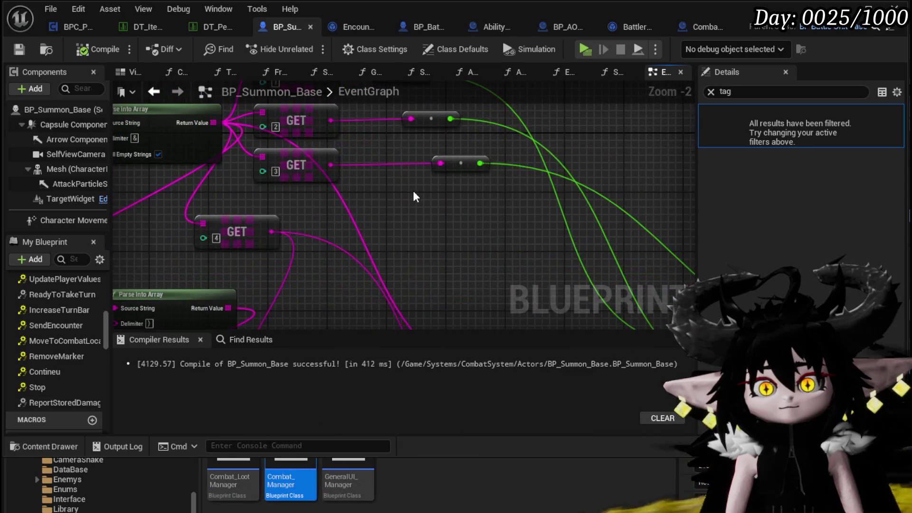
{"action": "scroll", "coordinate": [414, 194], "scroll_direction": "down", "scroll_amount": 2}
{"action": "mouse_move", "coordinate": [233, 112]}
{"action": "left_mouse_down"}
{"action": "mouse_move", "coordinate": [480, 221]}
{"action": "mouse_move", "coordinate": [431, 174]}
{"action": "mouse_move", "coordinate": [332, 143]}
{"action": "left_mouse_up"}
{"action": "left_click_drag", "start_coordinate": [426, 201], "coordinate": [232, 176]}
{"action": "scroll", "coordinate": [319, 180], "scroll_direction": "up", "scroll_amount": 1}
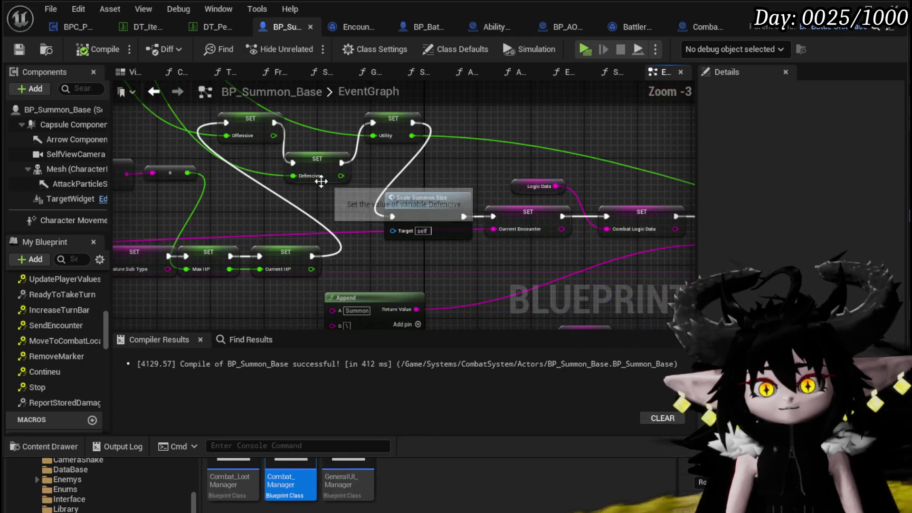
{"action": "mouse_move", "coordinate": [418, 164]}
{"action": "left_mouse_down"}
{"action": "mouse_move", "coordinate": [190, 152]}
{"action": "mouse_move", "coordinate": [185, 126]}
{"action": "left_mouse_up"}
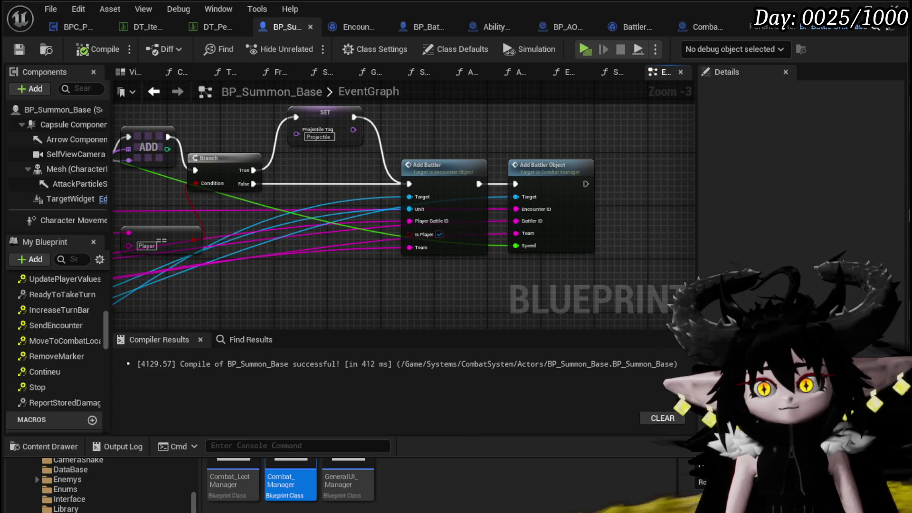
{"action": "double_click", "coordinate": [556, 183]}
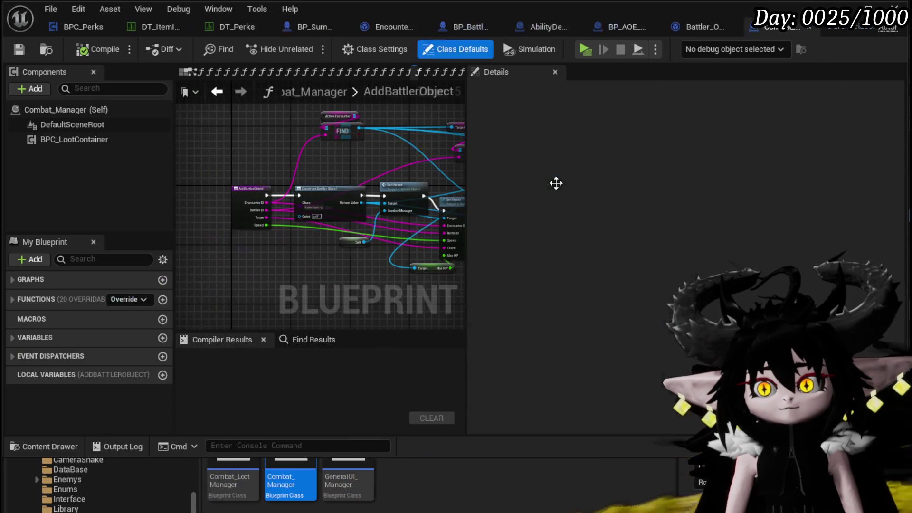
{"action": "scroll", "coordinate": [326, 164], "scroll_direction": "up", "scroll_amount": 5}
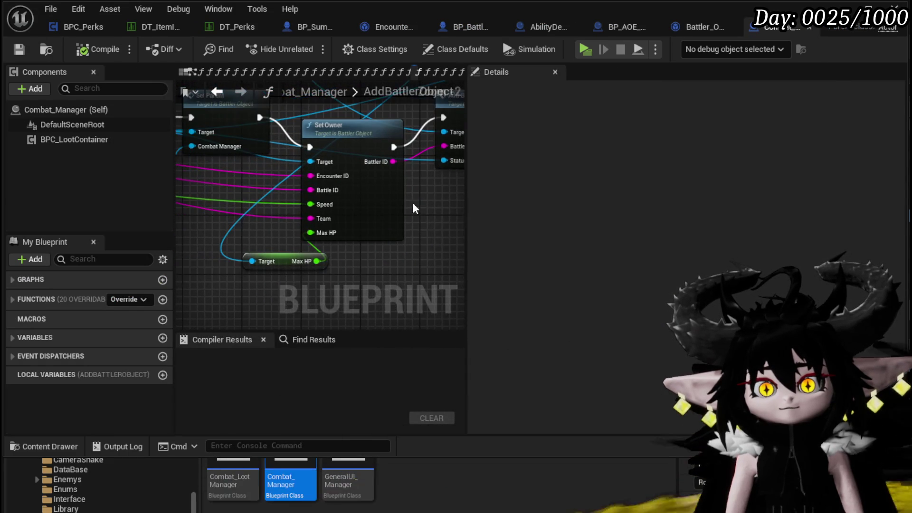
{"action": "scroll", "coordinate": [327, 203], "scroll_direction": "down", "scroll_amount": 1}
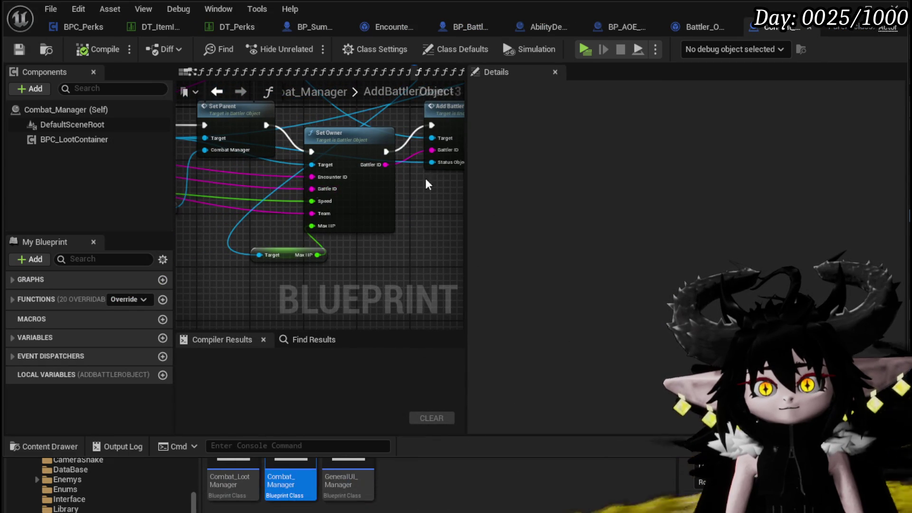
{"action": "left_click_drag", "start_coordinate": [466, 164], "coordinate": [670, 157]}
{"action": "left_click_drag", "start_coordinate": [288, 177], "coordinate": [443, 229]}
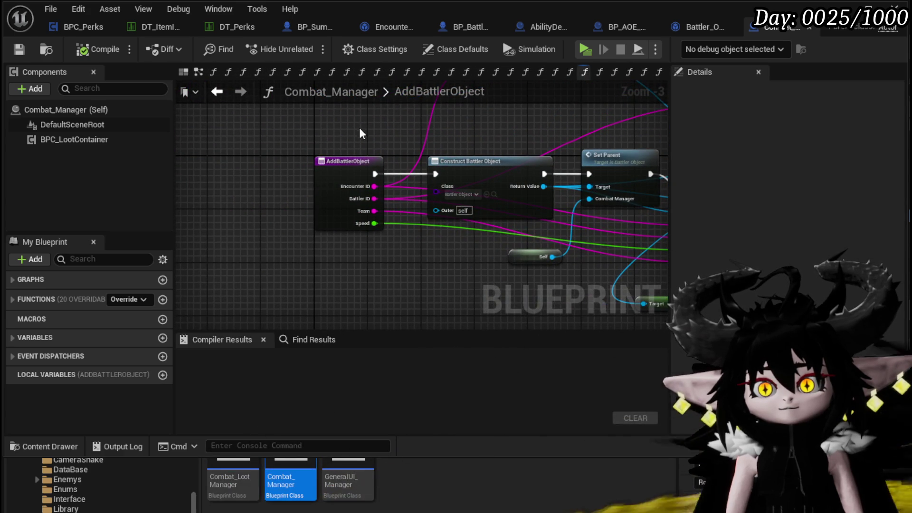
{"action": "left_click_drag", "start_coordinate": [315, 130], "coordinate": [423, 138]}
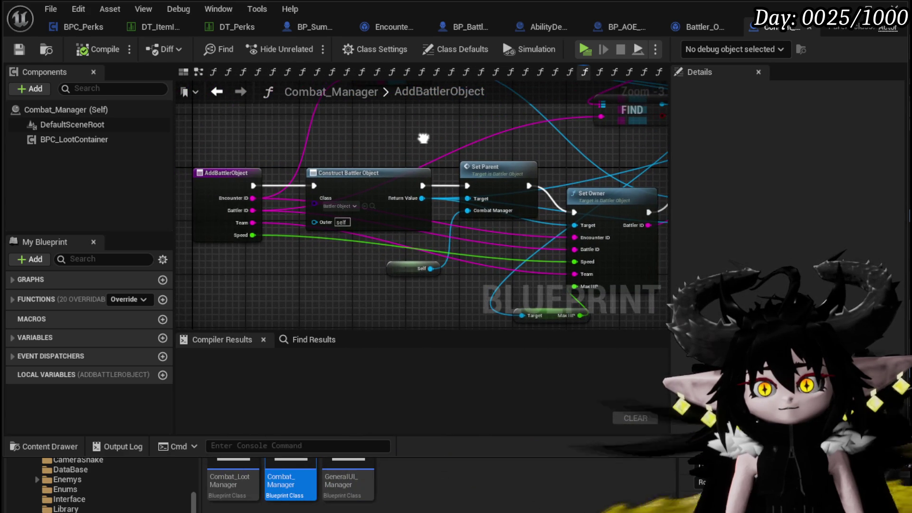
{"action": "left_click_drag", "start_coordinate": [446, 109], "coordinate": [222, 141]}
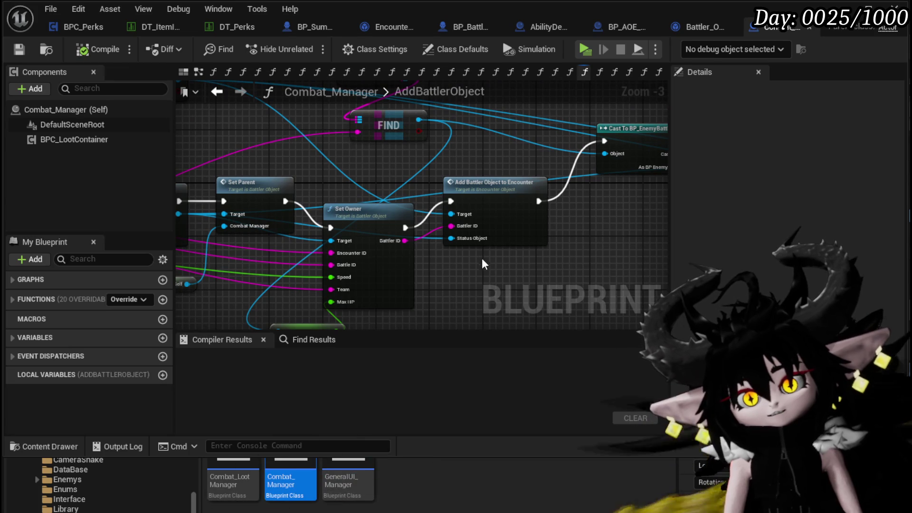
{"action": "mouse_move", "coordinate": [419, 181]}
{"action": "left_mouse_down"}
{"action": "mouse_move", "coordinate": [316, 200]}
{"action": "mouse_move", "coordinate": [334, 199]}
{"action": "mouse_move", "coordinate": [178, 198]}
{"action": "left_mouse_up"}
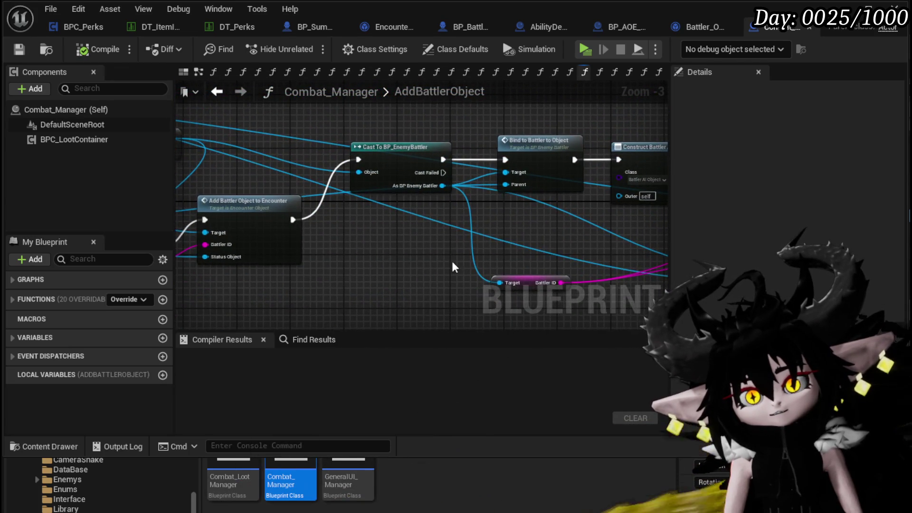
{"action": "mouse_move", "coordinate": [452, 259]}
{"action": "left_mouse_down"}
{"action": "mouse_move", "coordinate": [291, 246]}
{"action": "mouse_move", "coordinate": [219, 218]}
{"action": "mouse_move", "coordinate": [624, 234]}
{"action": "left_mouse_up"}
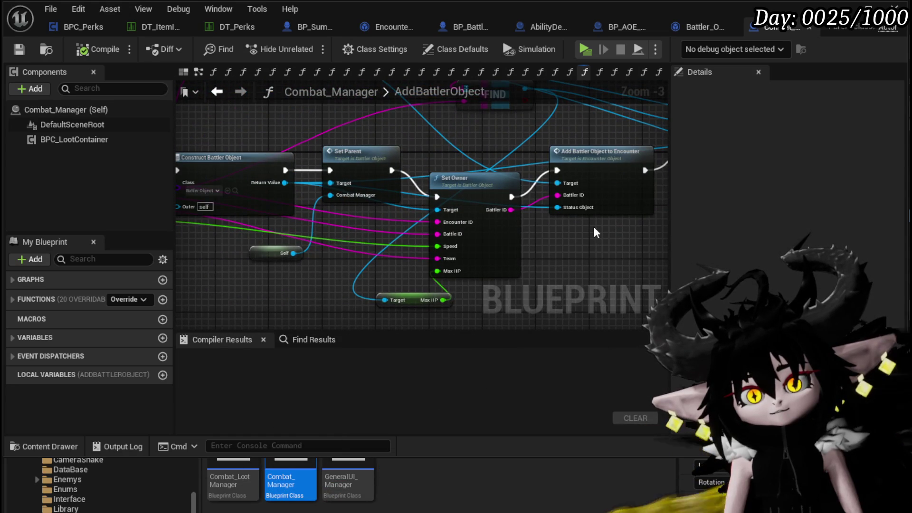
{"action": "mouse_move", "coordinate": [434, 168]}
{"action": "left_mouse_down"}
{"action": "mouse_move", "coordinate": [592, 173]}
{"action": "mouse_move", "coordinate": [309, 182]}
{"action": "mouse_move", "coordinate": [366, 165]}
{"action": "left_mouse_up"}
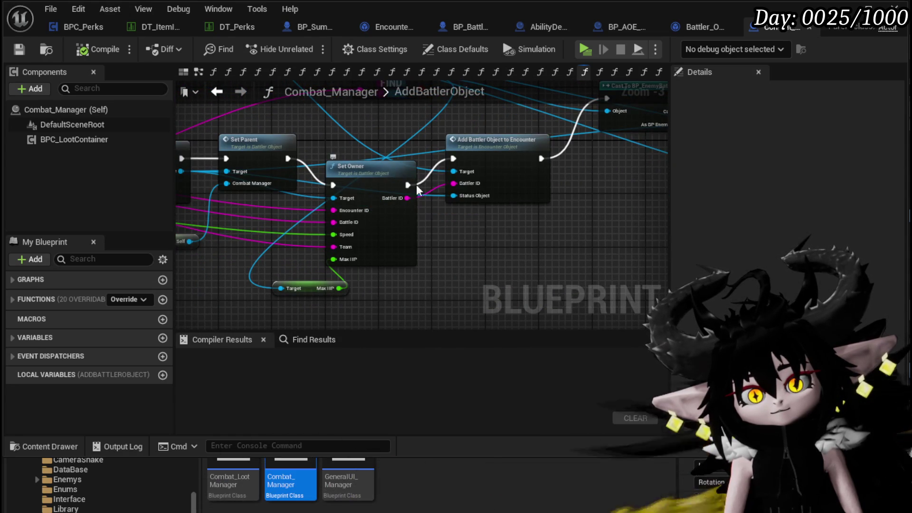
Step: Open Battler_Object's SetOwner function and locate the SET Speed and Resistance Threshold nodes
{"action": "double_click", "coordinate": [396, 213]}
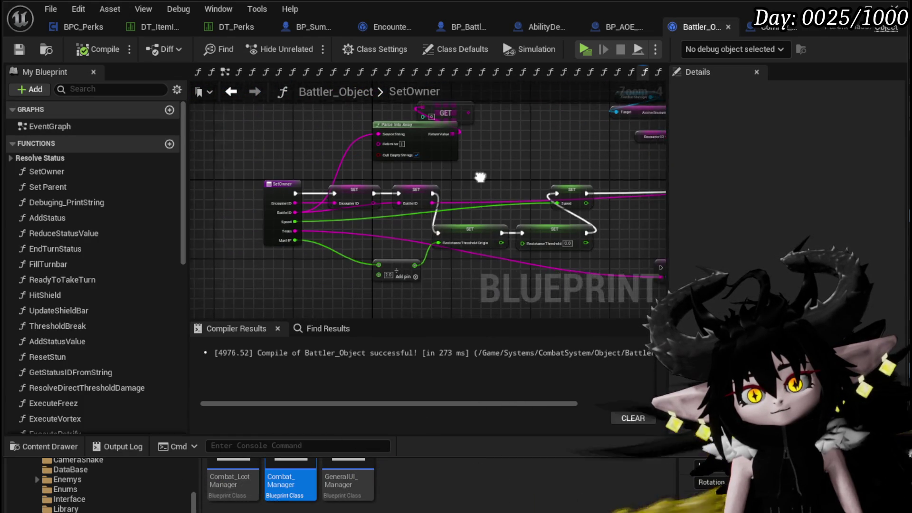
{"action": "scroll", "coordinate": [407, 165], "scroll_direction": "up", "scroll_amount": 1}
{"action": "mouse_move", "coordinate": [433, 161]}
{"action": "left_mouse_down"}
{"action": "mouse_move", "coordinate": [427, 150]}
{"action": "mouse_move", "coordinate": [443, 195]}
{"action": "left_mouse_up"}
{"action": "scroll", "coordinate": [428, 150], "scroll_direction": "down", "scroll_amount": 2}
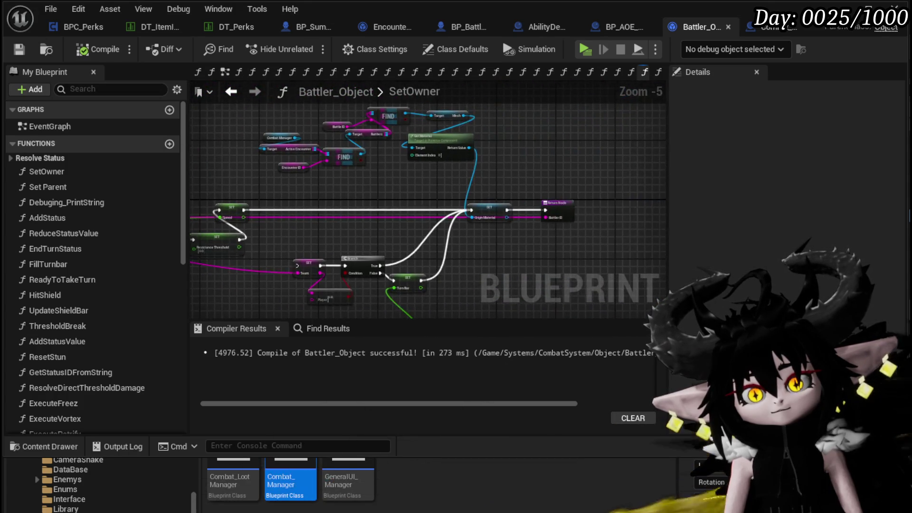
{"action": "scroll", "coordinate": [443, 195], "scroll_direction": "up", "scroll_amount": 2}
{"action": "scroll", "coordinate": [443, 194], "scroll_direction": "down", "scroll_amount": 2}
{"action": "left_click_drag", "start_coordinate": [381, 175], "coordinate": [365, 190]}
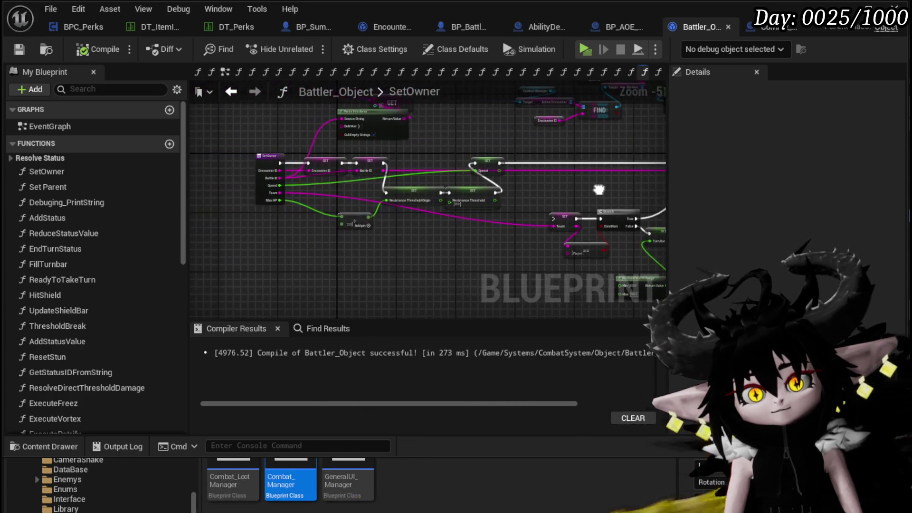
{"action": "scroll", "coordinate": [365, 190], "scroll_direction": "up", "scroll_amount": 2}
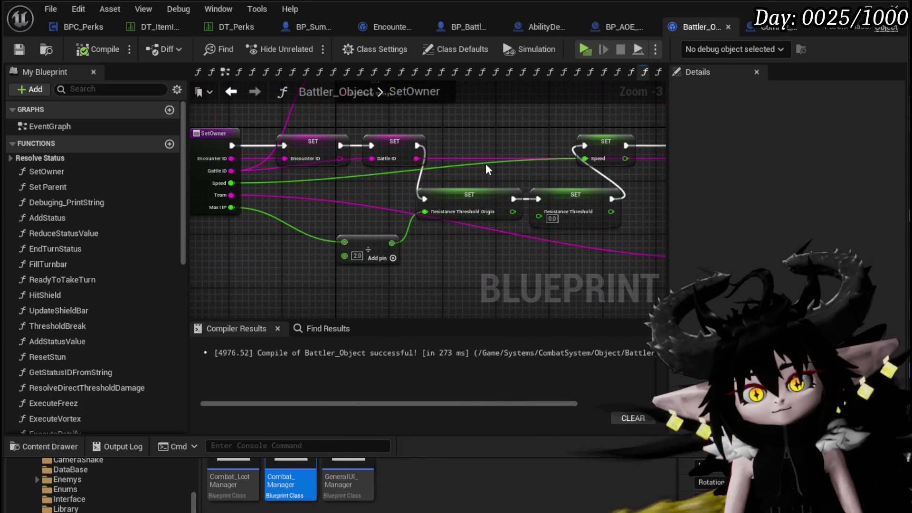
{"action": "left_click_drag", "start_coordinate": [486, 164], "coordinate": [314, 208]}
Step: Shift the SET Speed node right and review the Branch, SET Team and material nodes
{"action": "left_click_drag", "start_coordinate": [416, 196], "coordinate": [496, 195]}
{"action": "mouse_move", "coordinate": [543, 251]}
{"action": "left_mouse_down"}
{"action": "mouse_move", "coordinate": [467, 208]}
{"action": "mouse_move", "coordinate": [335, 177]}
{"action": "mouse_move", "coordinate": [324, 154]}
{"action": "left_mouse_up"}
{"action": "scroll", "coordinate": [365, 159], "scroll_direction": "down", "scroll_amount": 2}
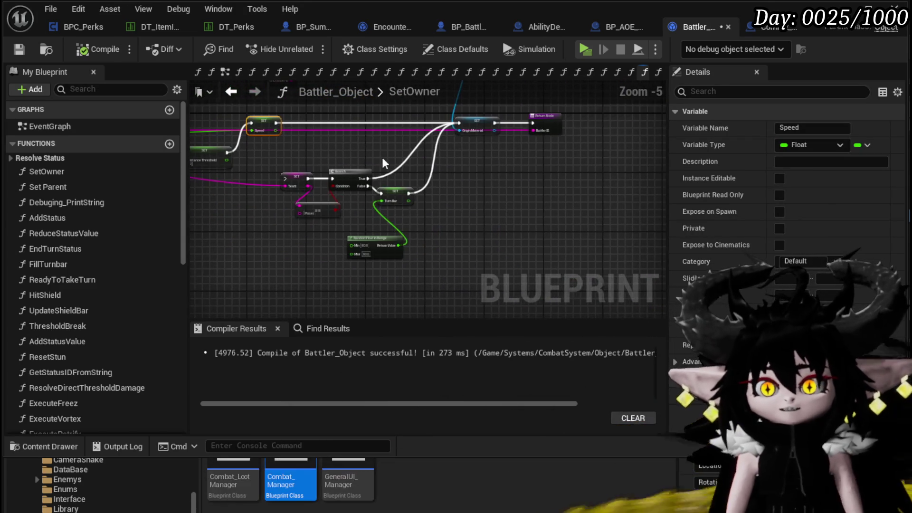
{"action": "mouse_move", "coordinate": [382, 158]}
{"action": "left_mouse_down"}
{"action": "mouse_move", "coordinate": [359, 218]}
{"action": "mouse_move", "coordinate": [297, 187]}
{"action": "mouse_move", "coordinate": [432, 246]}
{"action": "mouse_move", "coordinate": [228, 158]}
{"action": "mouse_move", "coordinate": [416, 240]}
{"action": "mouse_move", "coordinate": [495, 227]}
{"action": "mouse_move", "coordinate": [411, 251]}
{"action": "mouse_move", "coordinate": [363, 137]}
{"action": "mouse_move", "coordinate": [505, 263]}
{"action": "left_mouse_up"}
{"action": "scroll", "coordinate": [358, 218], "scroll_direction": "up", "scroll_amount": 2}
{"action": "scroll", "coordinate": [362, 137], "scroll_direction": "down", "scroll_amount": 1}
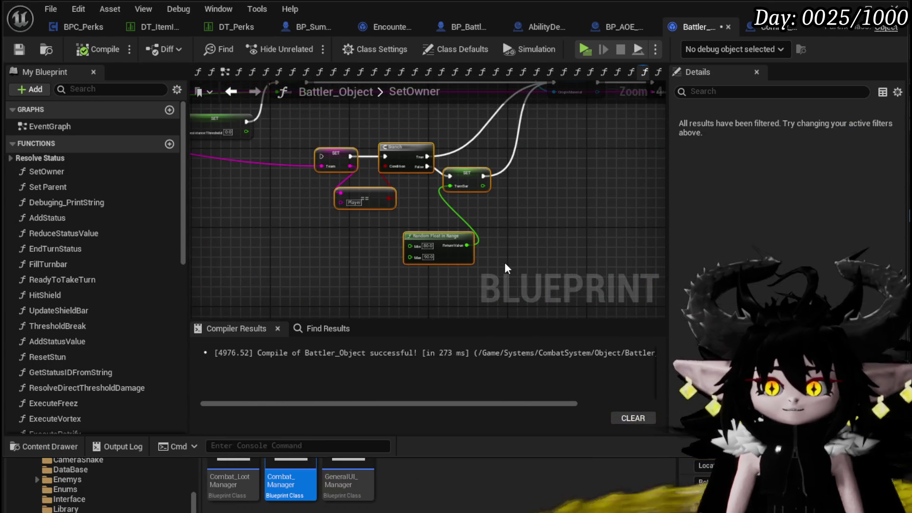
{"action": "mouse_move", "coordinate": [536, 233]}
{"action": "left_mouse_down"}
{"action": "mouse_move", "coordinate": [495, 181]}
{"action": "mouse_move", "coordinate": [307, 273]}
{"action": "mouse_move", "coordinate": [518, 261]}
{"action": "mouse_move", "coordinate": [532, 246]}
{"action": "mouse_move", "coordinate": [513, 328]}
{"action": "mouse_move", "coordinate": [506, 204]}
{"action": "mouse_move", "coordinate": [561, 224]}
{"action": "left_mouse_up"}
Step: Move both Resistance Threshold SET nodes into the main row, then compile and save
{"action": "mouse_move", "coordinate": [413, 178]}
{"action": "left_mouse_down"}
{"action": "mouse_move", "coordinate": [330, 130]}
{"action": "mouse_move", "coordinate": [243, 104]}
{"action": "left_mouse_up"}
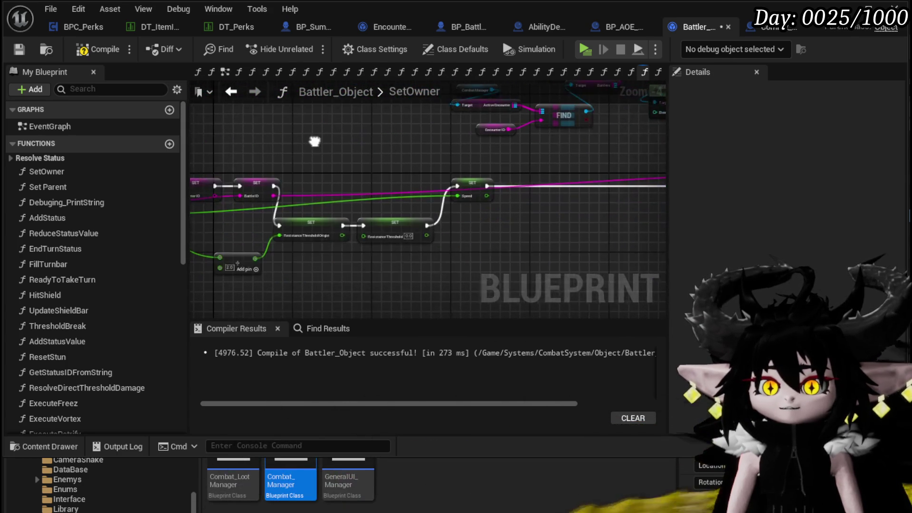
{"action": "mouse_move", "coordinate": [319, 263]}
{"action": "left_mouse_down"}
{"action": "mouse_move", "coordinate": [469, 198]}
{"action": "mouse_move", "coordinate": [408, 221]}
{"action": "mouse_move", "coordinate": [423, 190]}
{"action": "mouse_move", "coordinate": [486, 190]}
{"action": "left_mouse_up"}
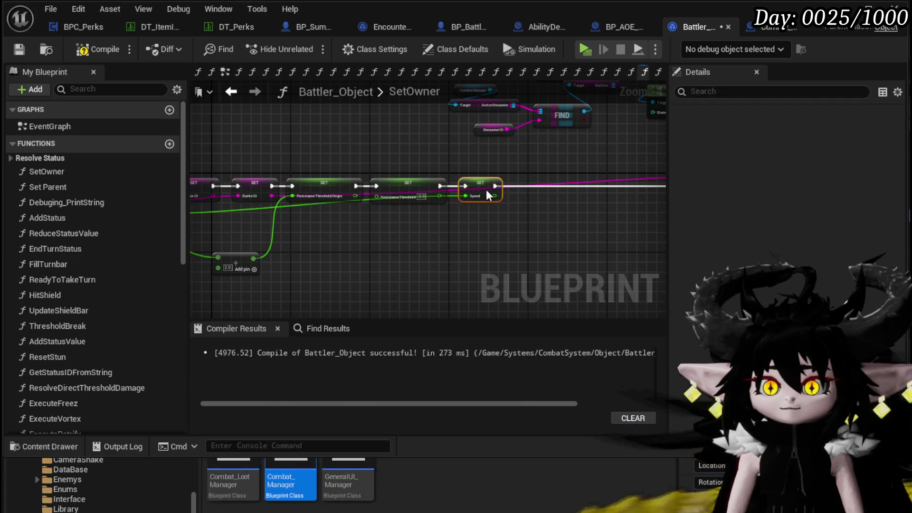
{"action": "left_click", "coordinate": [345, 235]}
{"action": "left_click_drag", "start_coordinate": [356, 138], "coordinate": [503, 144]}
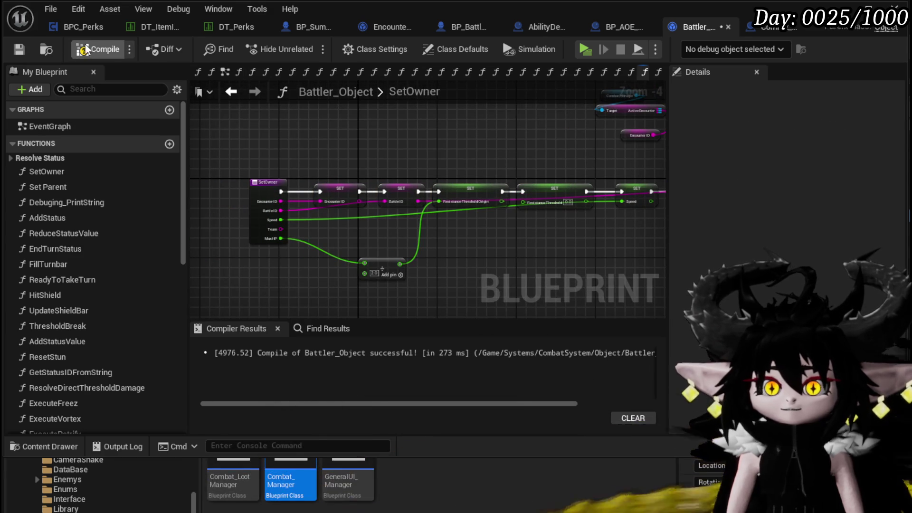
{"action": "left_click", "coordinate": [19, 50]}
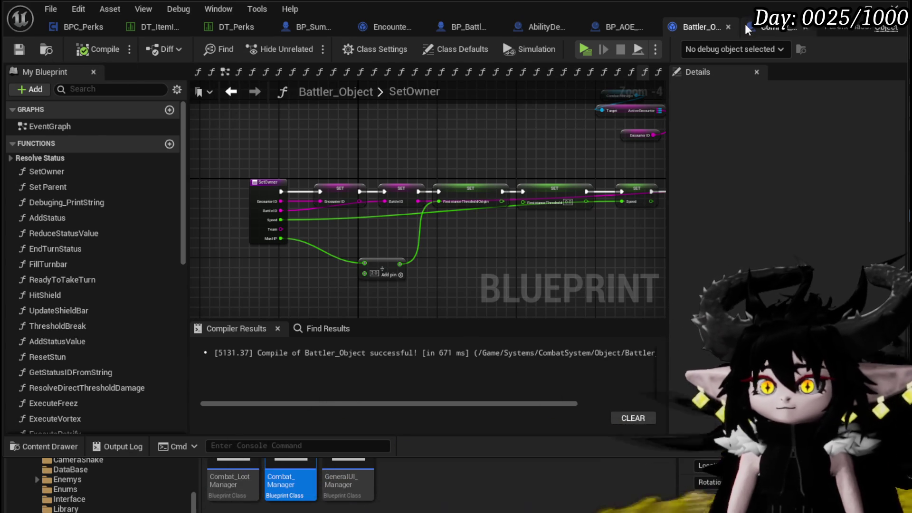
{"action": "left_click", "coordinate": [868, 8]}
Step: Launch the preview, check the equipment and stats menu, and walk into the slime
{"action": "left_click", "coordinate": [305, 48]}
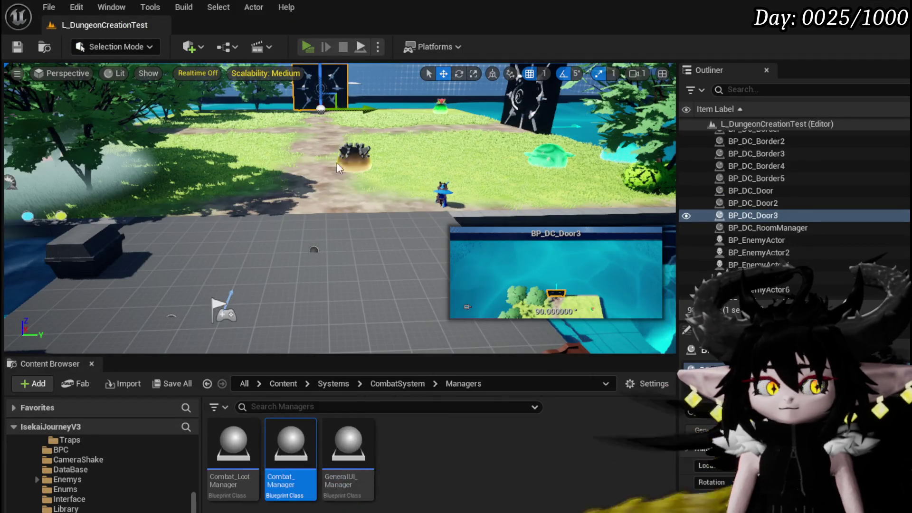
{"action": "key", "text": "Tab"}
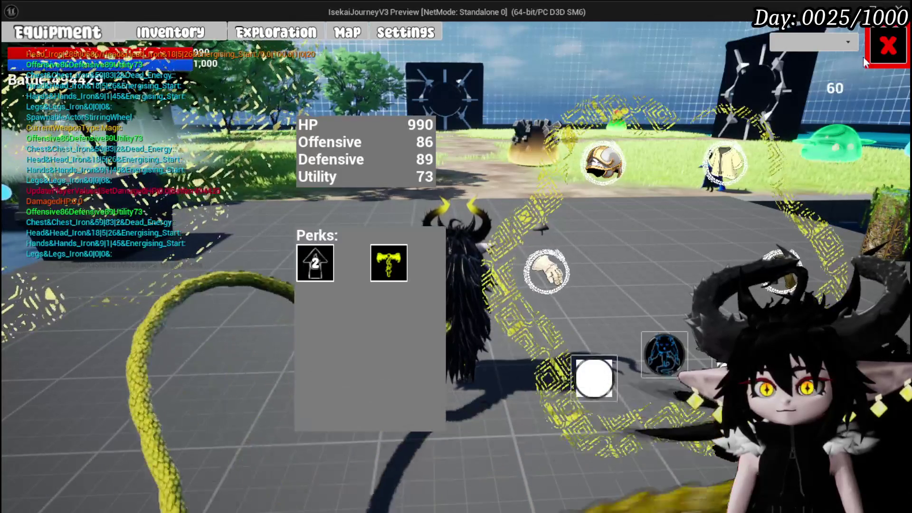
{"action": "left_click", "coordinate": [888, 45]}
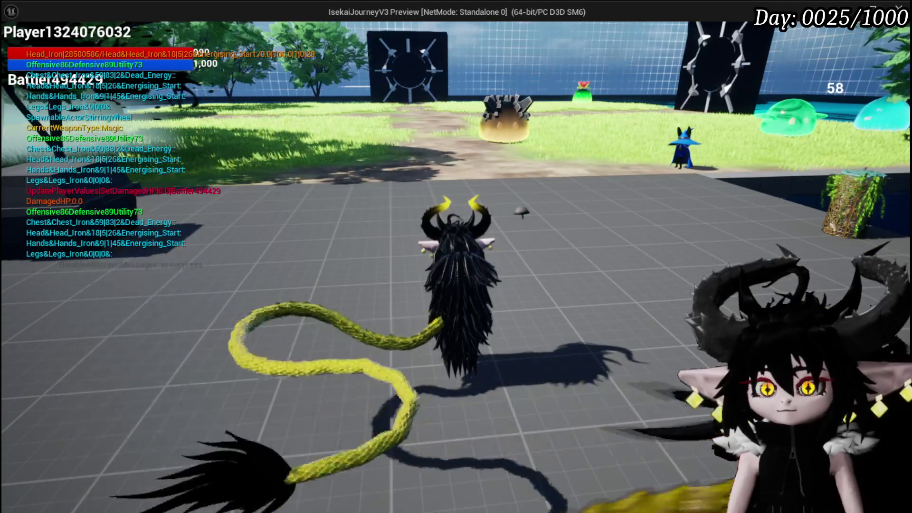
{"action": "key", "text": "w"}
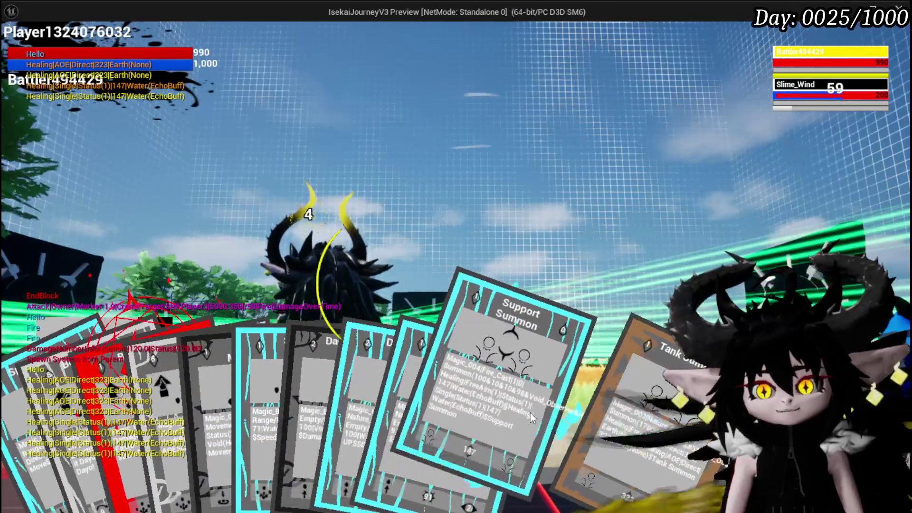
Step: Cast the Support Summon card with G to summon the serpent, then stop the preview
{"action": "left_click", "coordinate": [530, 412]}
{"action": "key", "text": "g"}
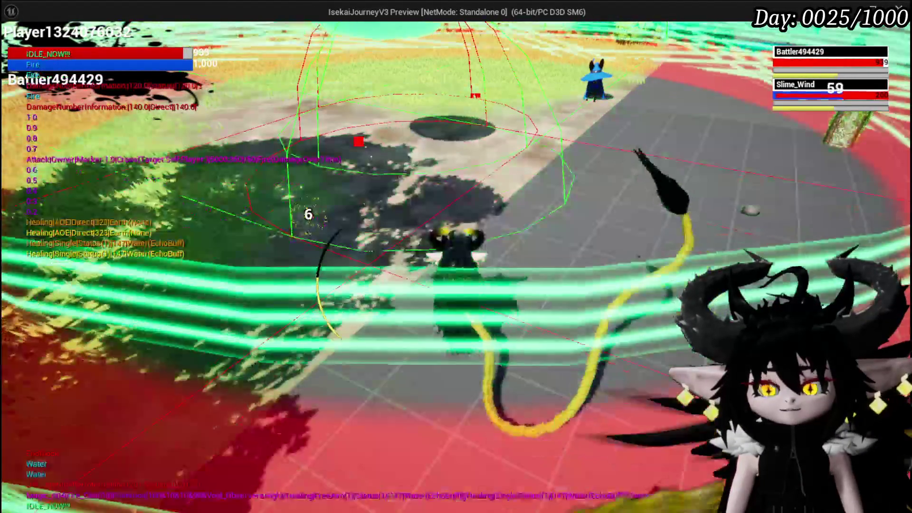
{"action": "key", "text": "Escape"}
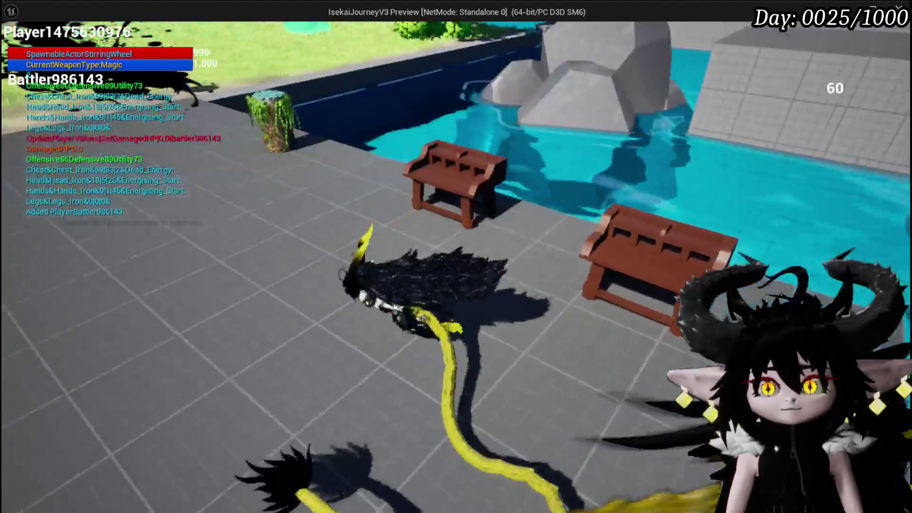
Step: Walk to the poolside bench and show the Magic ability cards in the ability panel
{"action": "key", "text": "w"}
{"action": "key", "text": "Tab"}
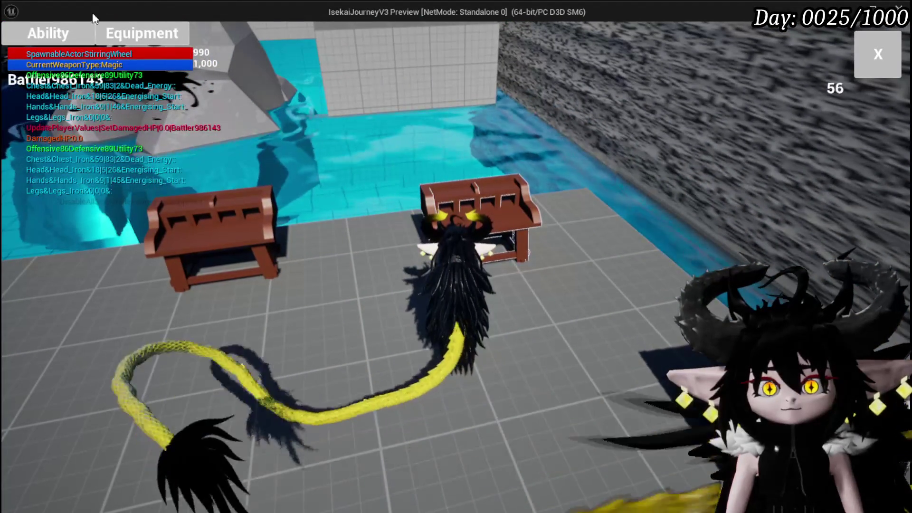
{"action": "left_click", "coordinate": [60, 29]}
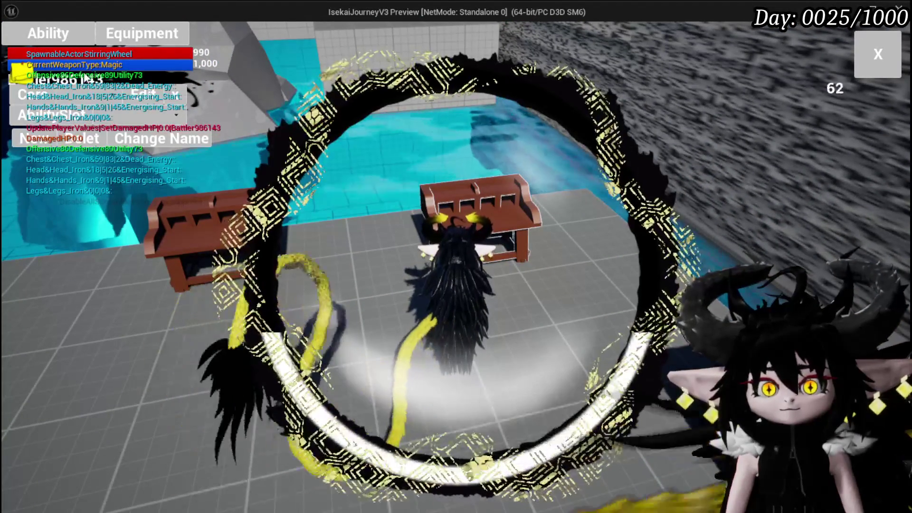
{"action": "left_click", "coordinate": [88, 85]}
{"action": "left_click", "coordinate": [109, 119]}
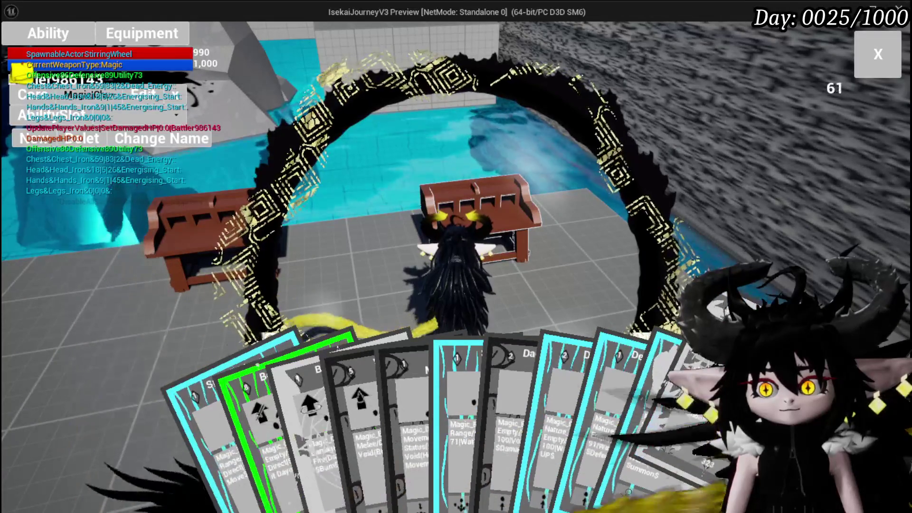
Step: Review the Support Summon card, then check stats: HP 990, Offensive 86, Defensive 89, Utility 73
{"action": "left_click", "coordinate": [628, 492]}
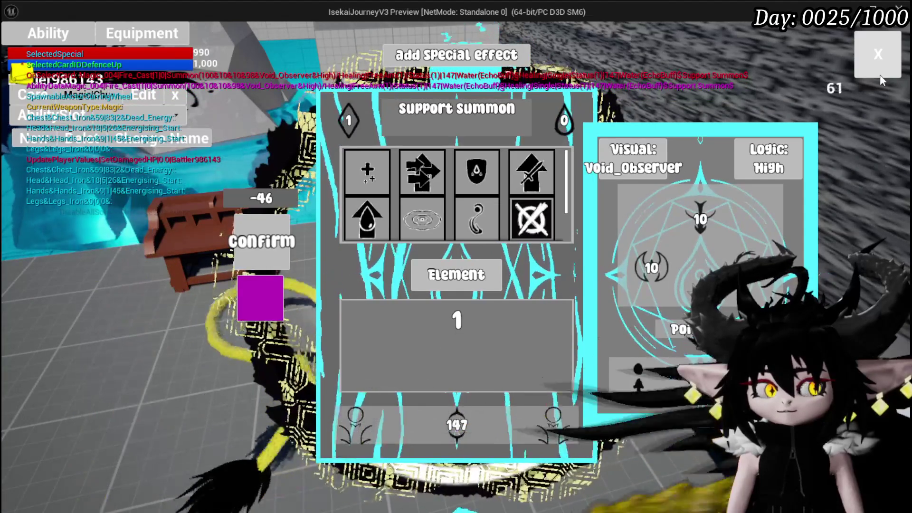
{"action": "left_click", "coordinate": [880, 75]}
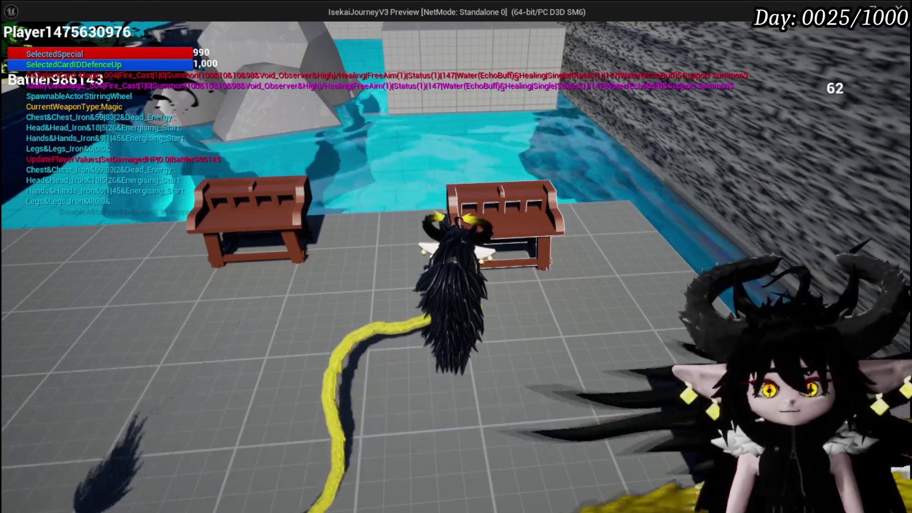
{"action": "key", "text": "Tab"}
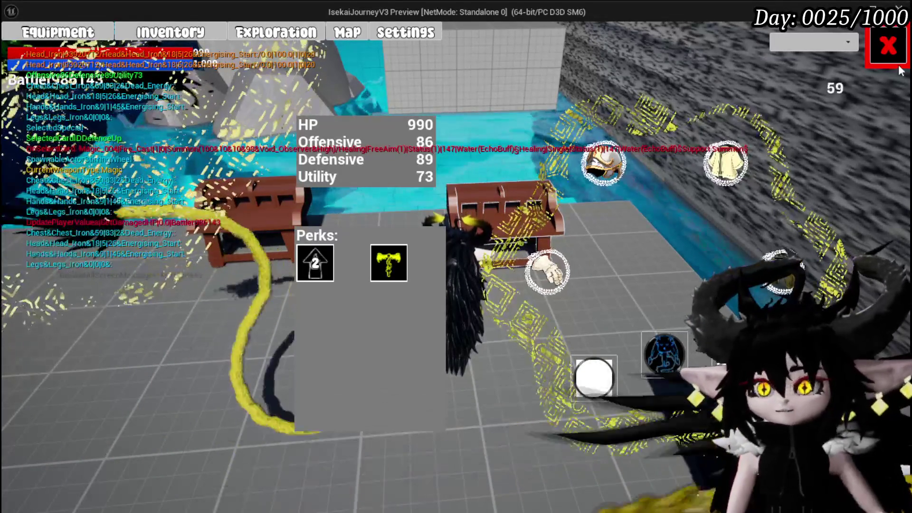
{"action": "left_click", "coordinate": [888, 46]}
Step: Load the magic summon ability's cards and open the Support Summon card for editing
{"action": "left_click", "coordinate": [35, 30]}
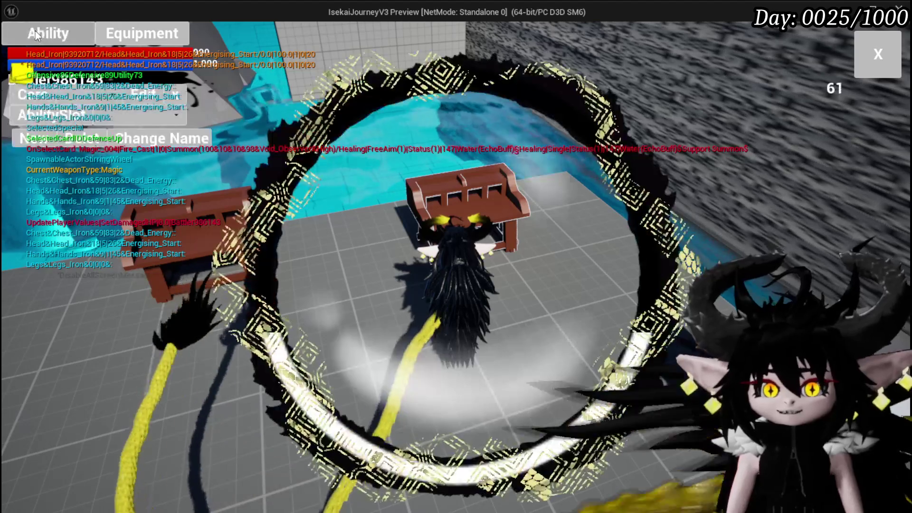
{"action": "left_click", "coordinate": [101, 97]}
{"action": "left_click", "coordinate": [107, 121]}
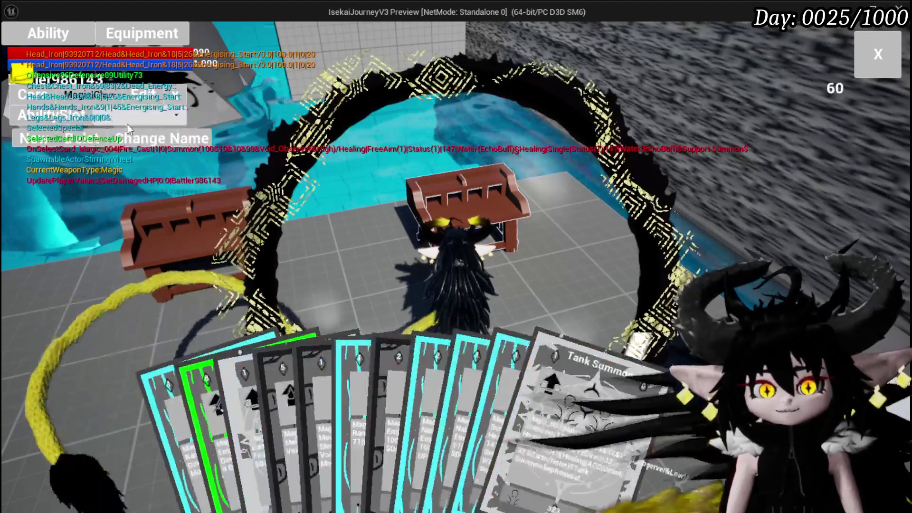
{"action": "left_click", "coordinate": [662, 407]}
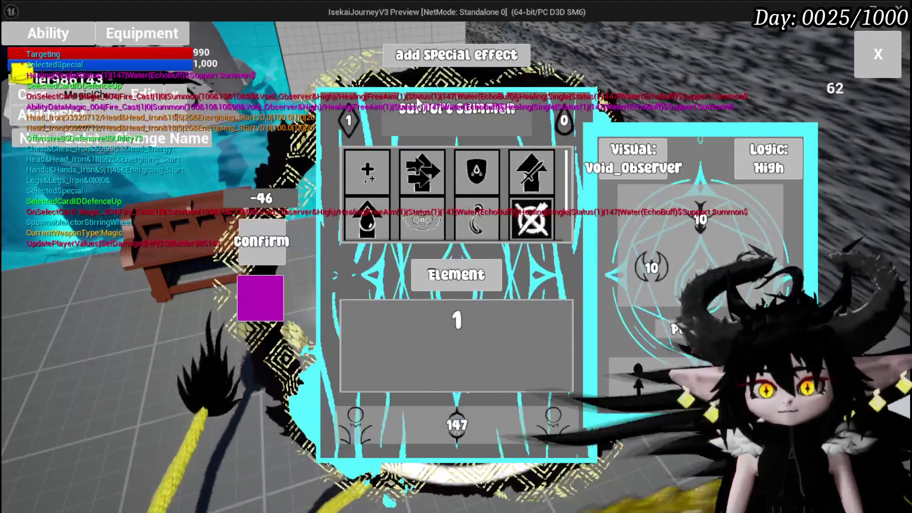
Step: Add the Ephemeral special effect to the Support Summon card
{"action": "left_click", "coordinate": [448, 62]}
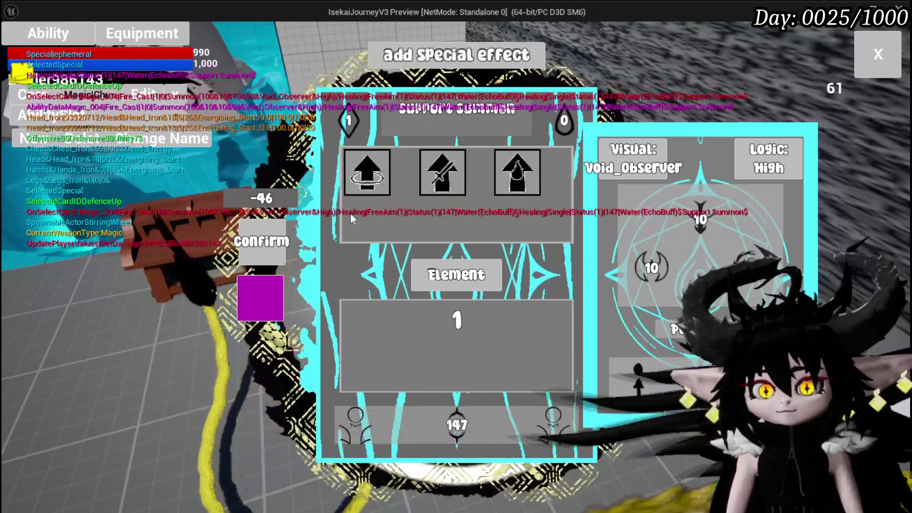
{"action": "left_click", "coordinate": [350, 213]}
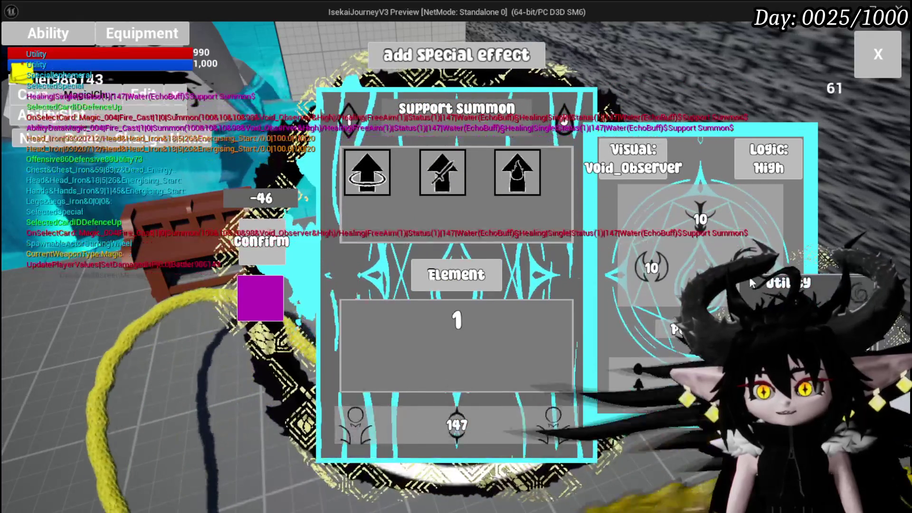
{"action": "mouse_move", "coordinate": [368, 179]}
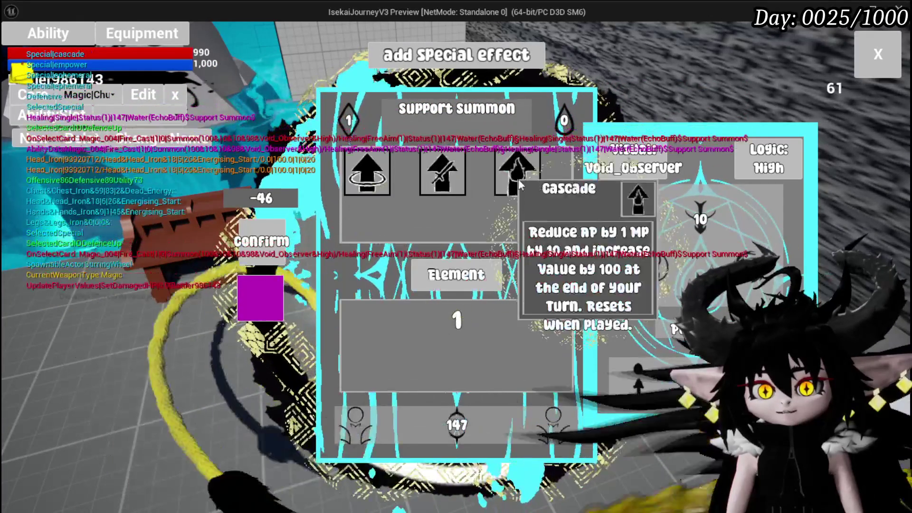
{"action": "left_click", "coordinate": [385, 174]}
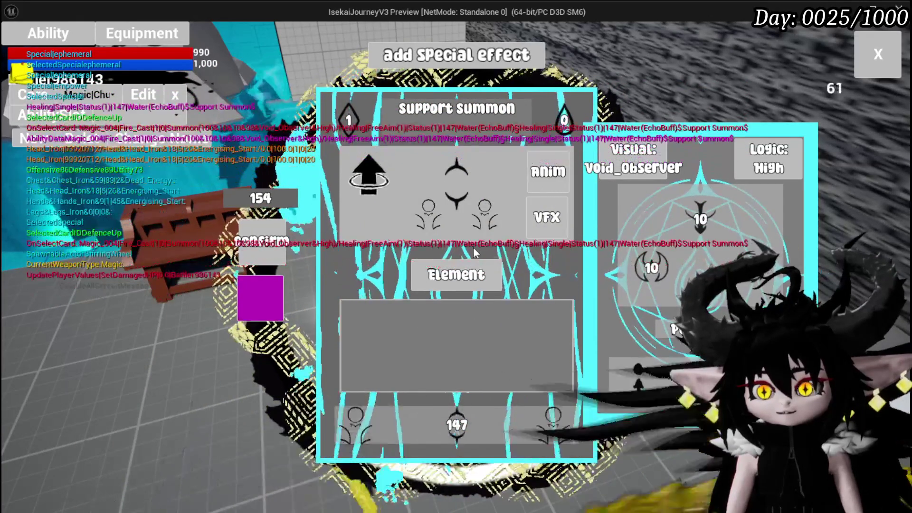
Step: Raise the card value from 147 to 295 and set the Fill value to 2
{"action": "left_click", "coordinate": [370, 180]}
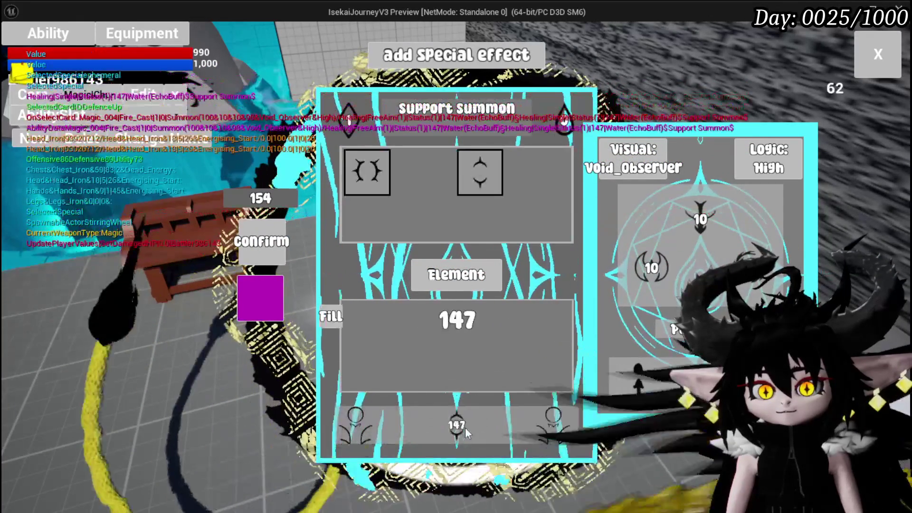
{"action": "left_click", "coordinate": [331, 316]}
{"action": "left_click", "coordinate": [823, 281]}
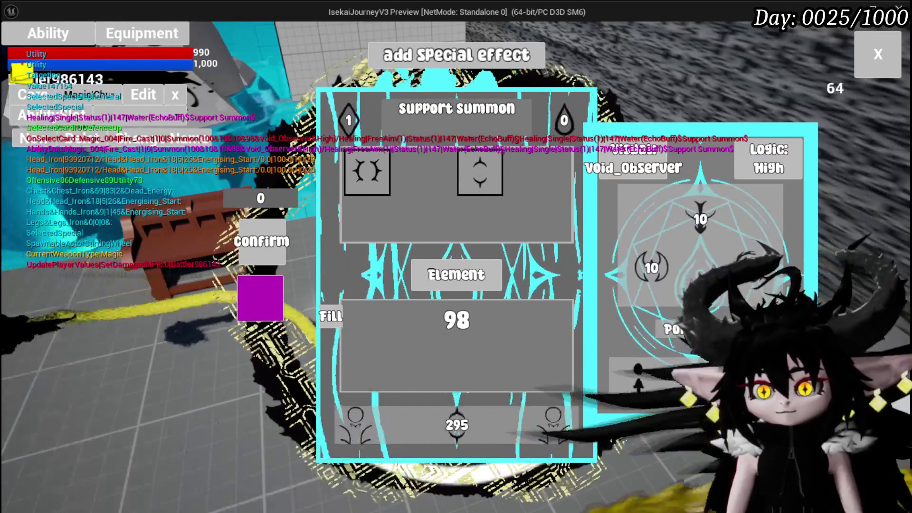
{"action": "double_click", "coordinate": [461, 322]}
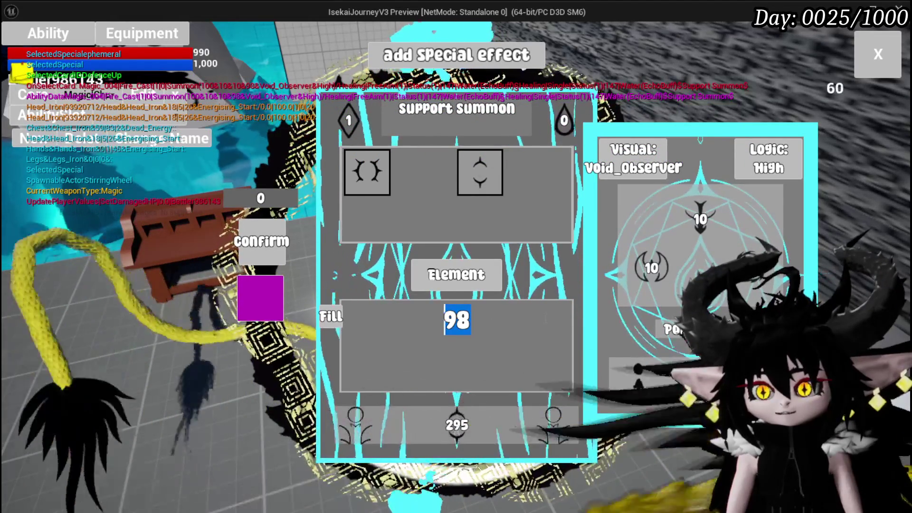
{"action": "type", "text": "246"}
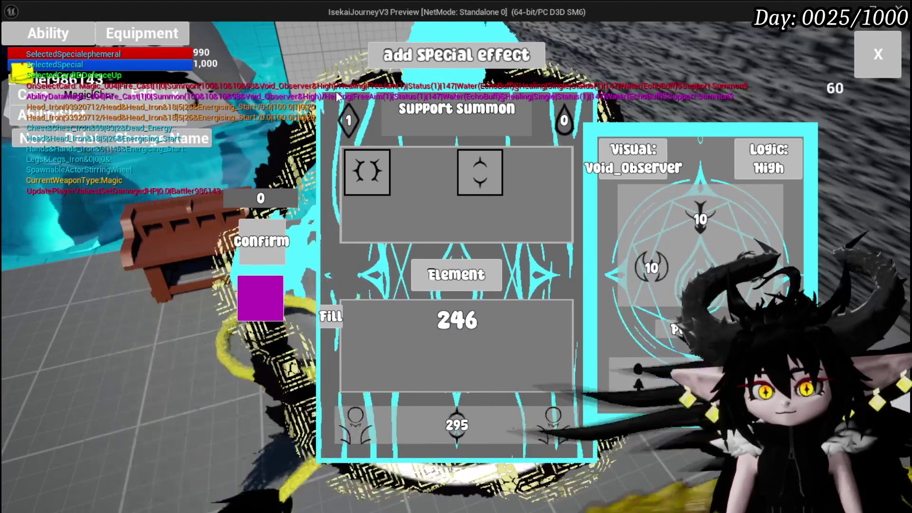
Step: Set the element to Wind, pick a visual effect, confirm the changes and close the editor
{"action": "left_click", "coordinate": [441, 275]}
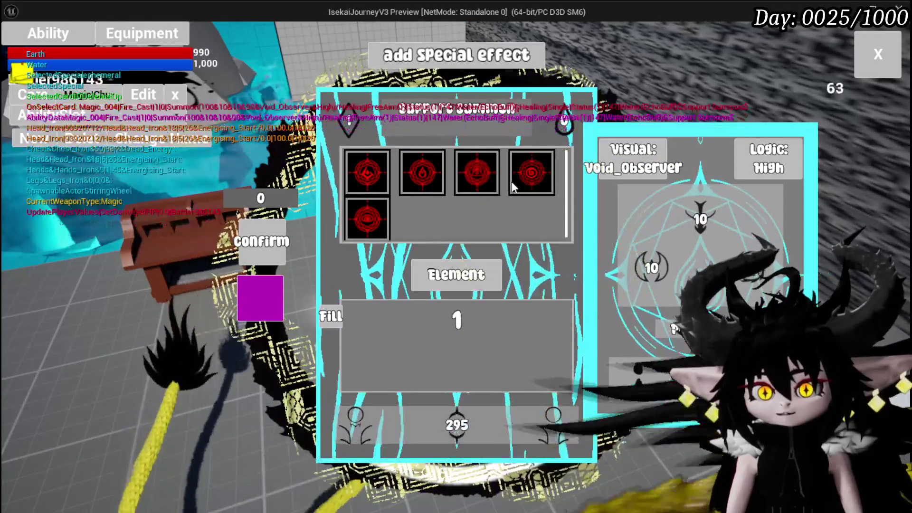
{"action": "left_click", "coordinate": [517, 181]}
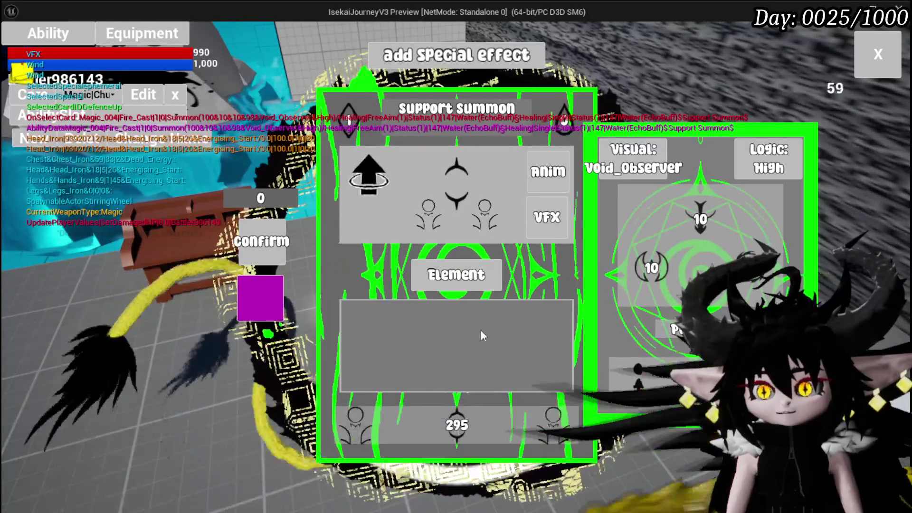
{"action": "left_click", "coordinate": [541, 223]}
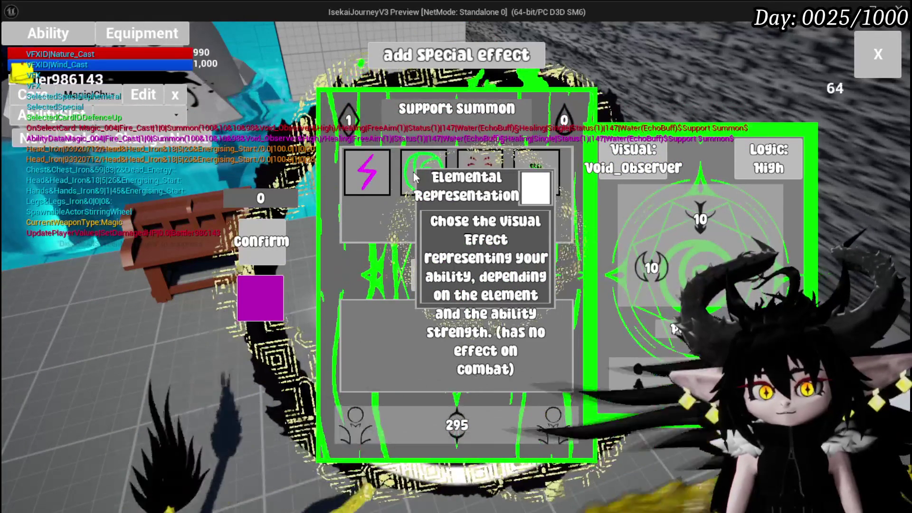
{"action": "left_click", "coordinate": [357, 293]}
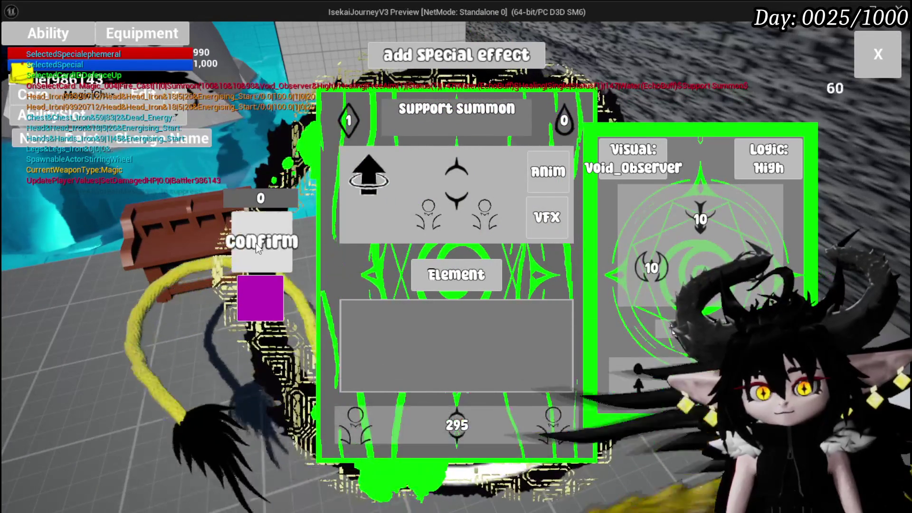
{"action": "left_click", "coordinate": [256, 245]}
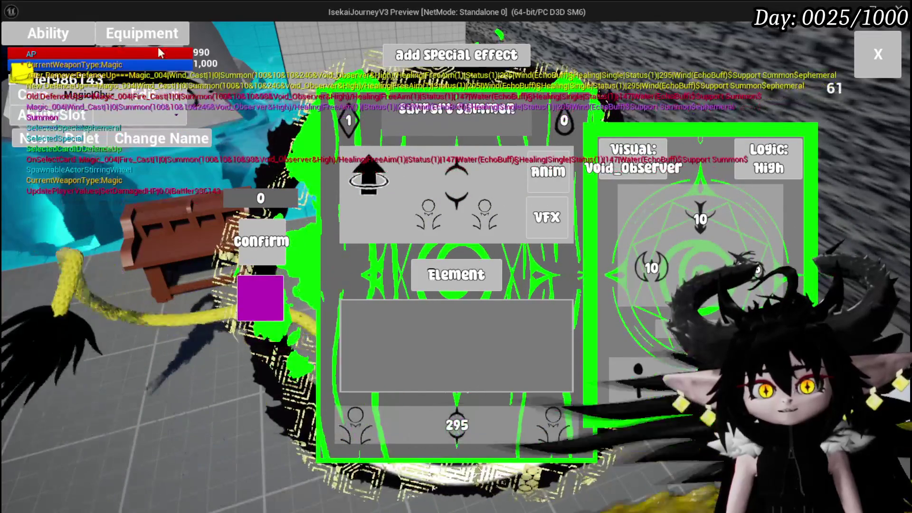
{"action": "left_click", "coordinate": [885, 58]}
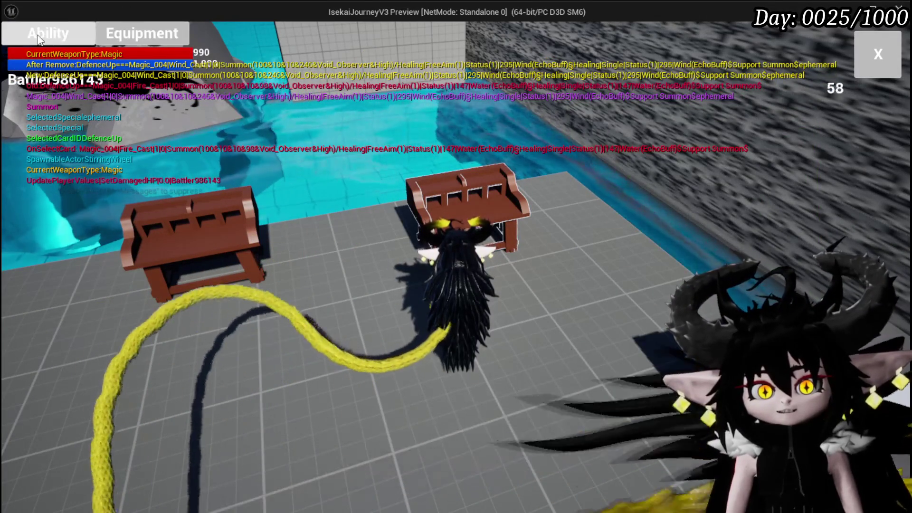
Step: Bring up the saved ability's card hand and open the Defence UP card
{"action": "left_click", "coordinate": [46, 33]}
{"action": "left_click", "coordinate": [115, 102]}
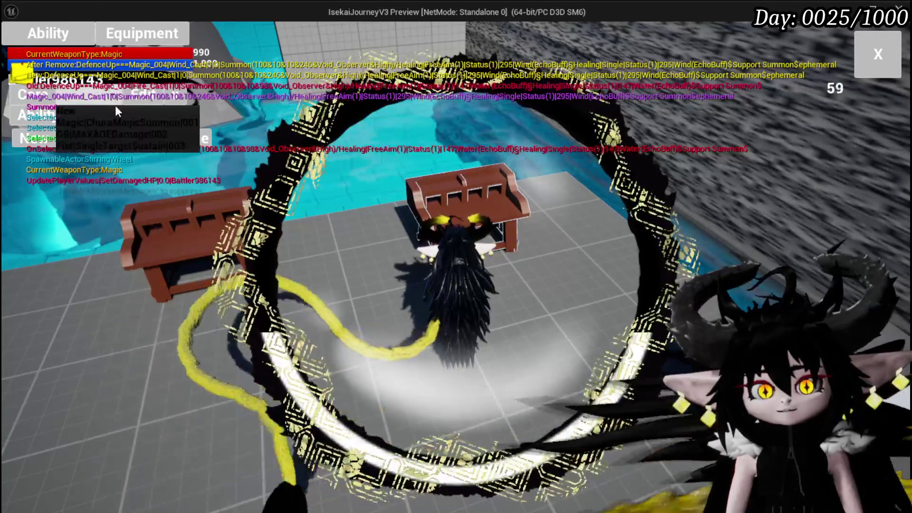
{"action": "left_click", "coordinate": [114, 122]}
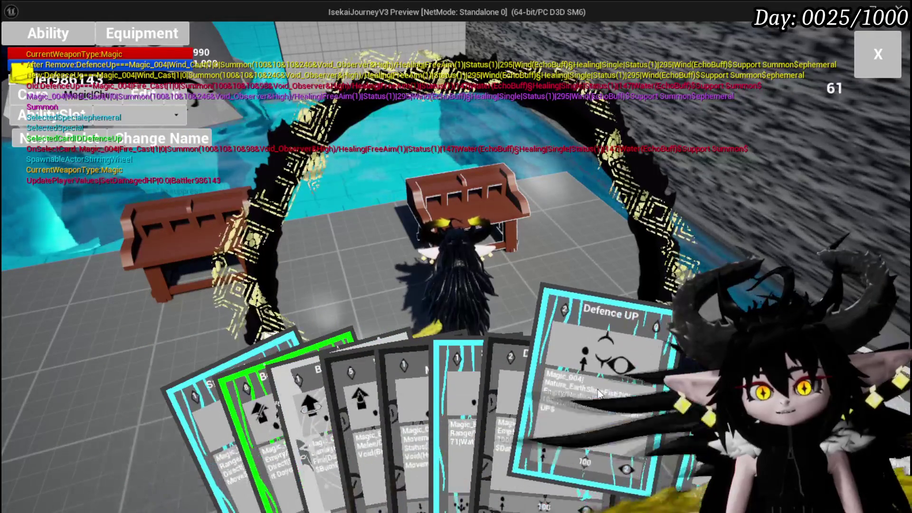
{"action": "left_click", "coordinate": [636, 389]}
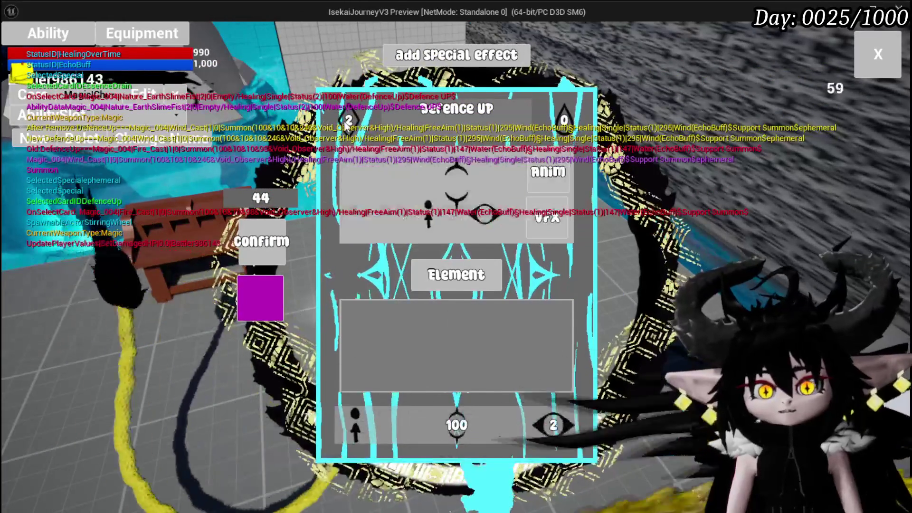
Step: Set the main value to 2, make it a Status Effect card with Defence Up, and close
{"action": "mouse_move", "coordinate": [348, 124]}
{"action": "left_click", "coordinate": [322, 316]}
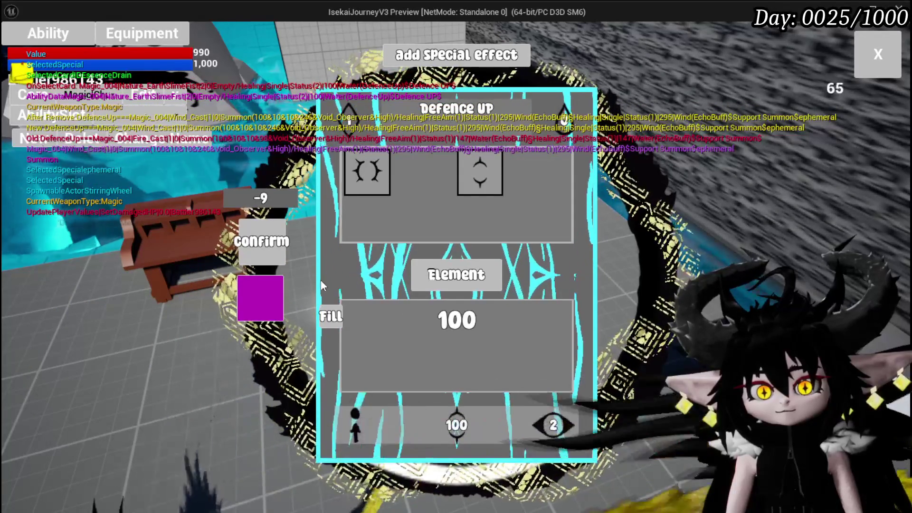
{"action": "left_click", "coordinate": [534, 418]}
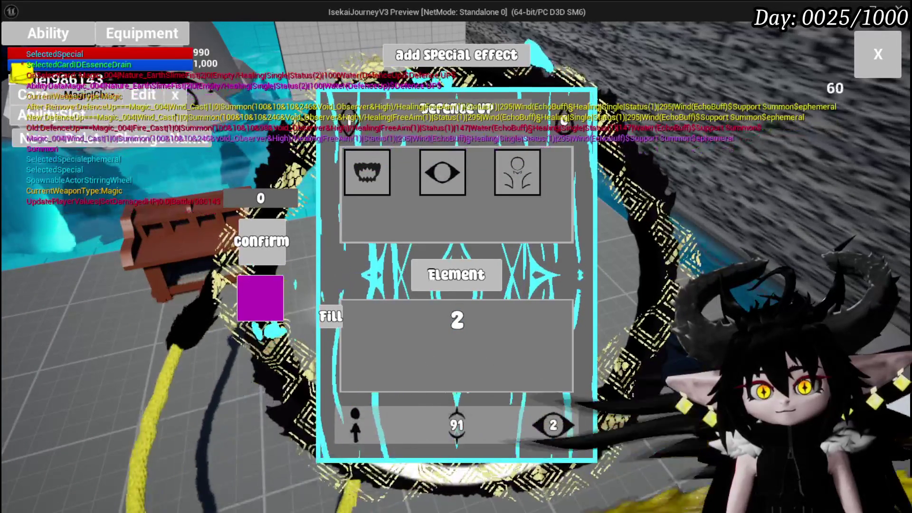
{"action": "left_click", "coordinate": [443, 172]}
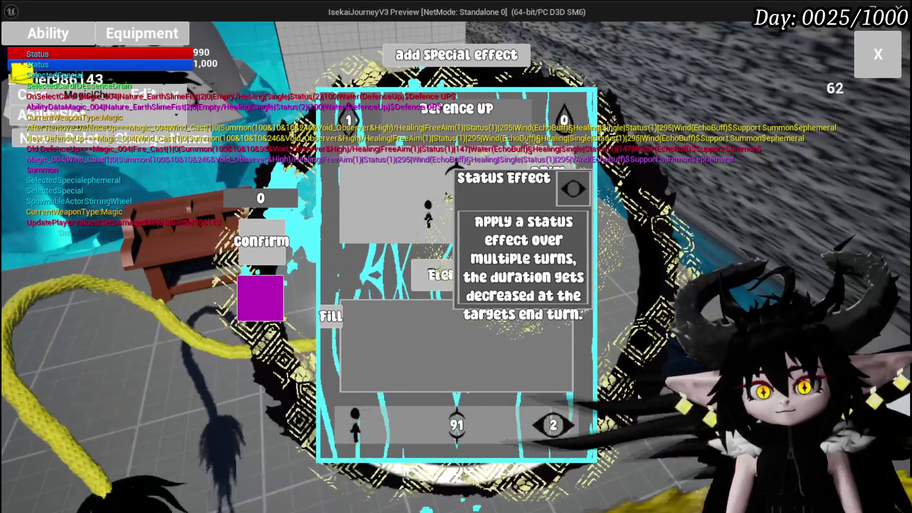
{"action": "left_click", "coordinate": [565, 421]}
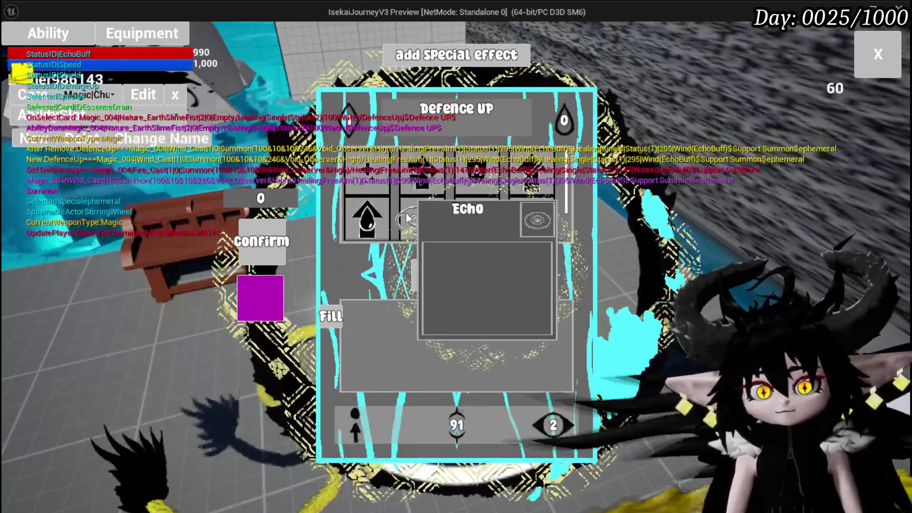
{"action": "left_click", "coordinate": [363, 227]}
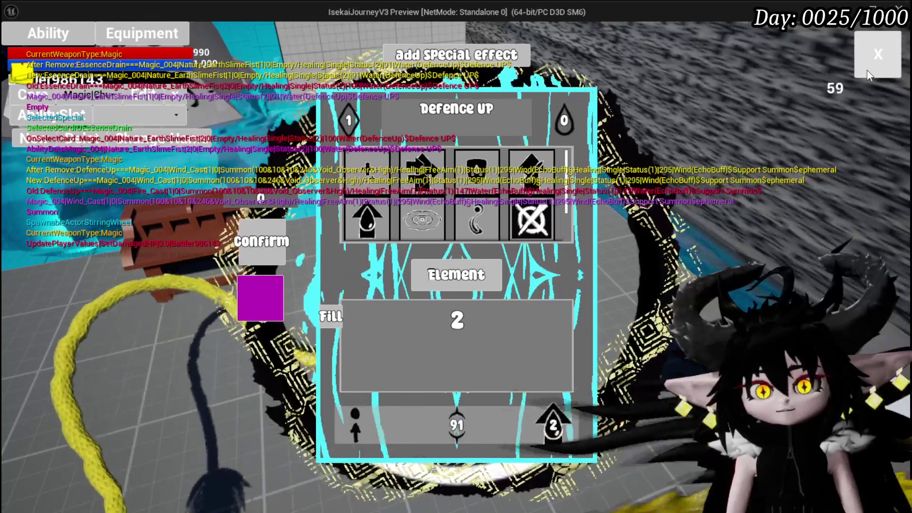
{"action": "left_click", "coordinate": [868, 70]}
Step: Walk onto the grass path and cast Water Splash to trigger the Slime_Wind fight
{"action": "key", "text": "w"}
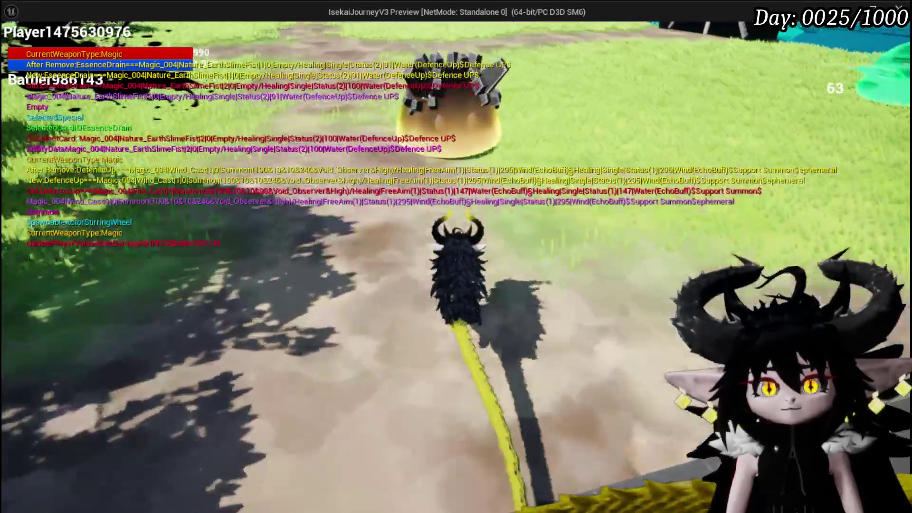
{"action": "left_click", "coordinate": [456, 257]}
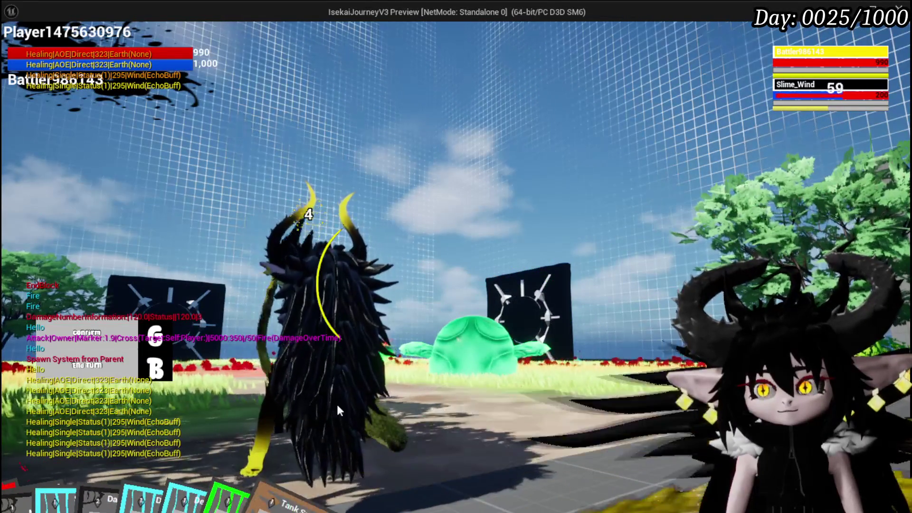
Step: Target the Slime_Wind and play the Support Summon card
{"action": "left_click", "coordinate": [787, 102]}
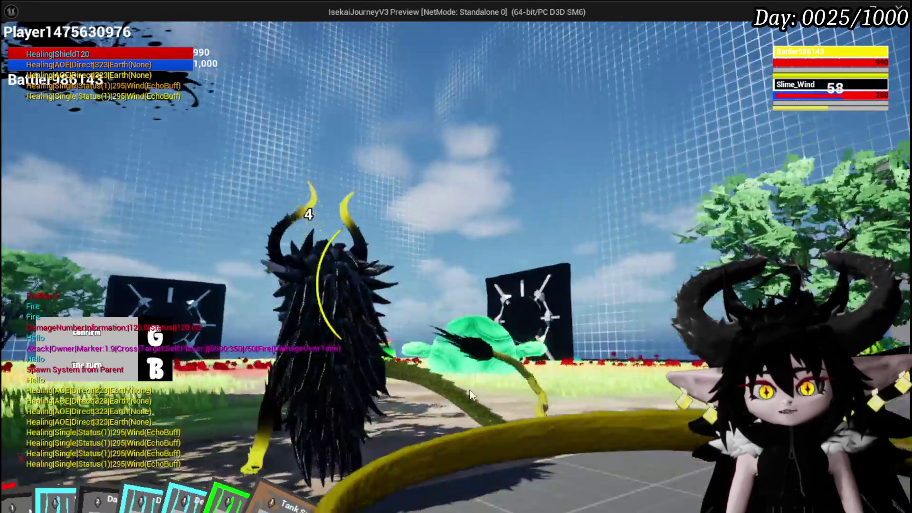
{"action": "mouse_move", "coordinate": [346, 509]}
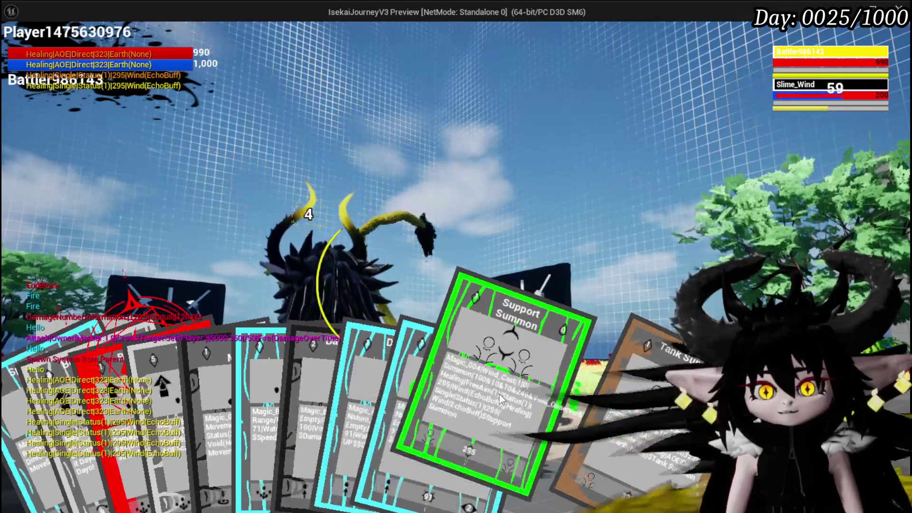
{"action": "left_click", "coordinate": [500, 395]}
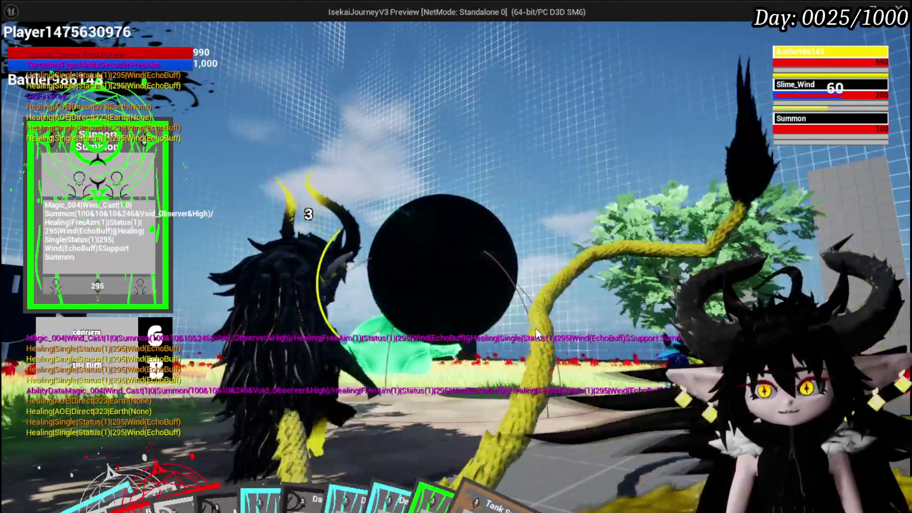
Step: Play Defence Down on the Slime_Wind
{"action": "mouse_move", "coordinate": [411, 487]}
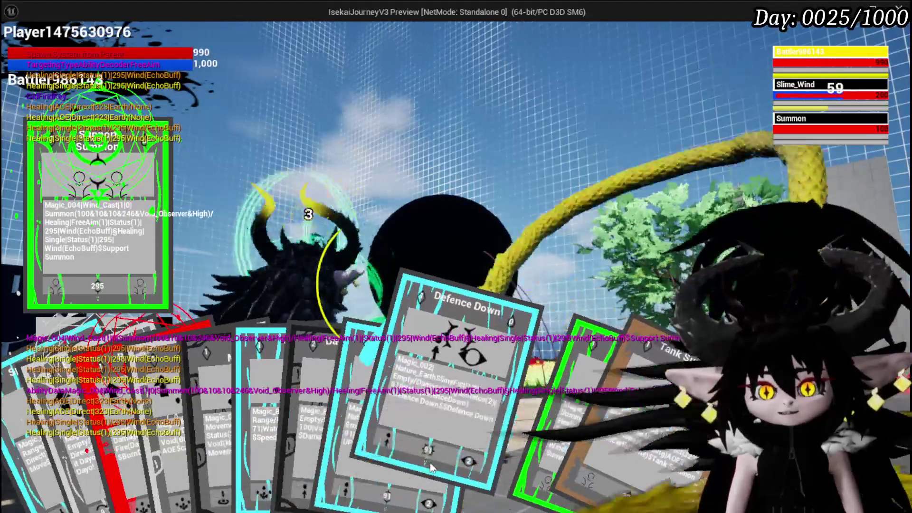
{"action": "left_click", "coordinate": [411, 487]}
{"action": "key", "text": "e"}
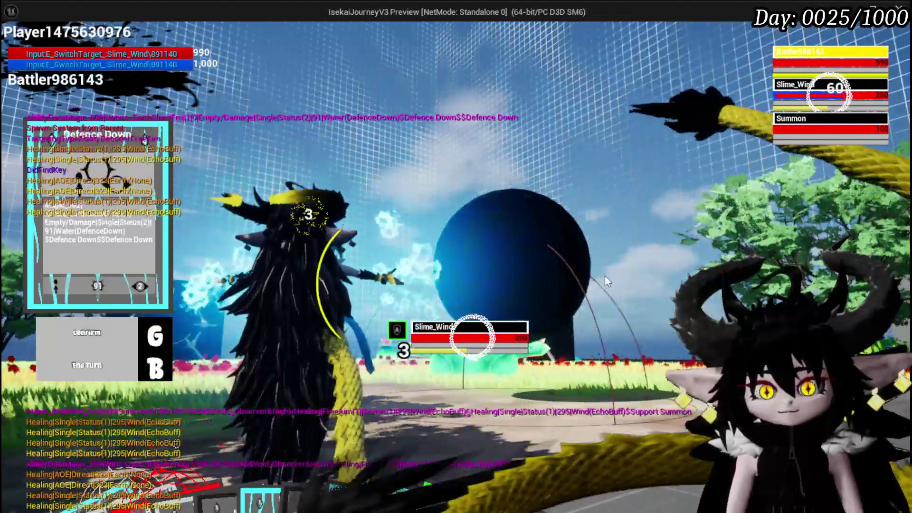
{"action": "mouse_move", "coordinate": [394, 503]}
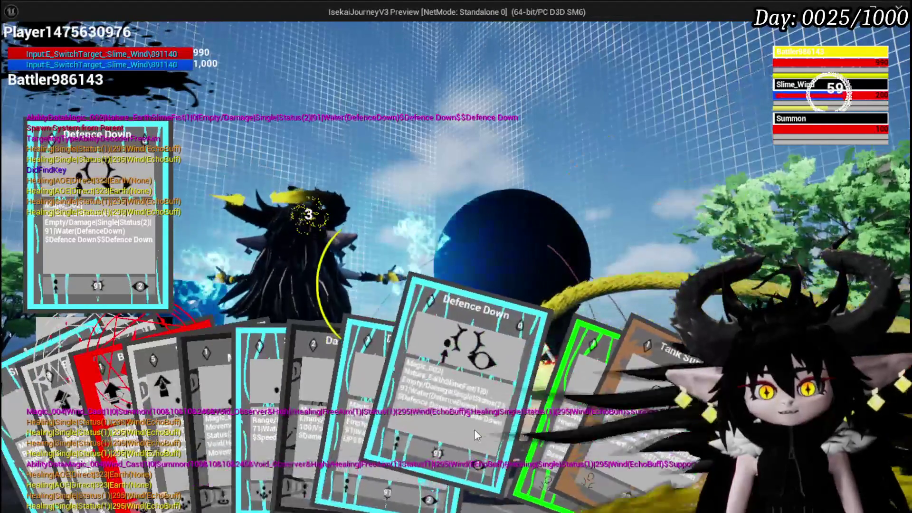
{"action": "left_click", "coordinate": [474, 430]}
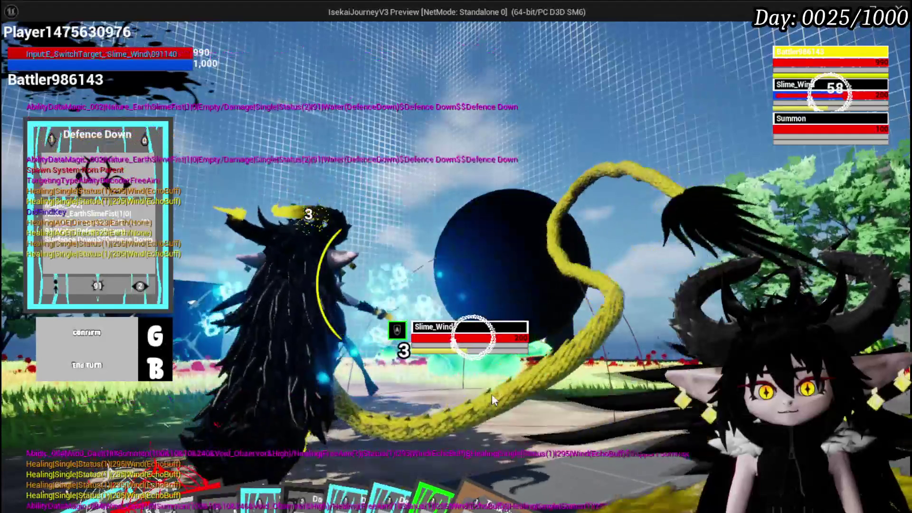
Step: Play the Defence UP card, switching its target to the summon
{"action": "mouse_move", "coordinate": [409, 508]}
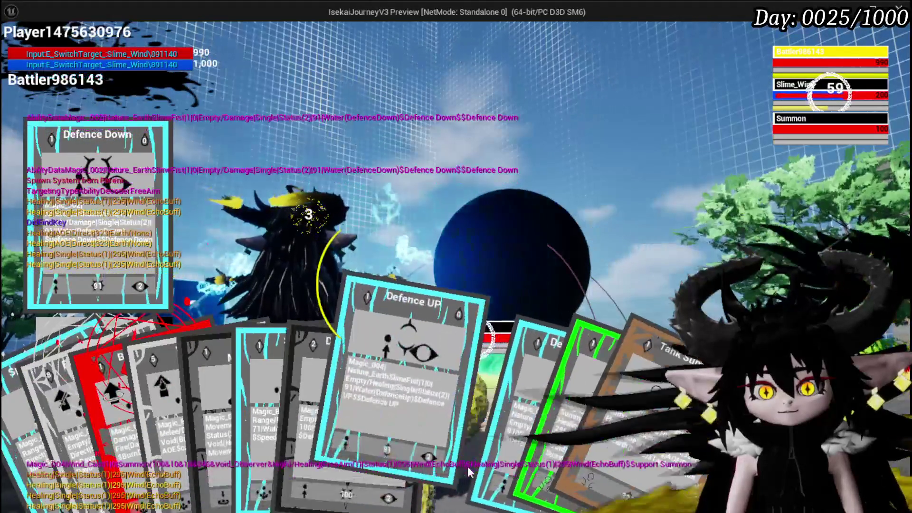
{"action": "left_click", "coordinate": [468, 467]}
{"action": "key", "text": "e"}
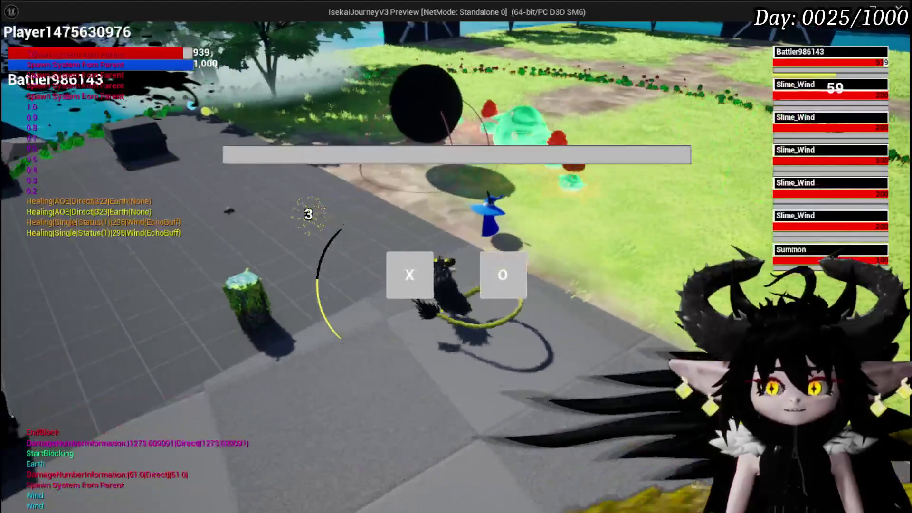
Step: Dismiss the turn prompt and cast Defence UP on the green slime
{"action": "left_click", "coordinate": [396, 271]}
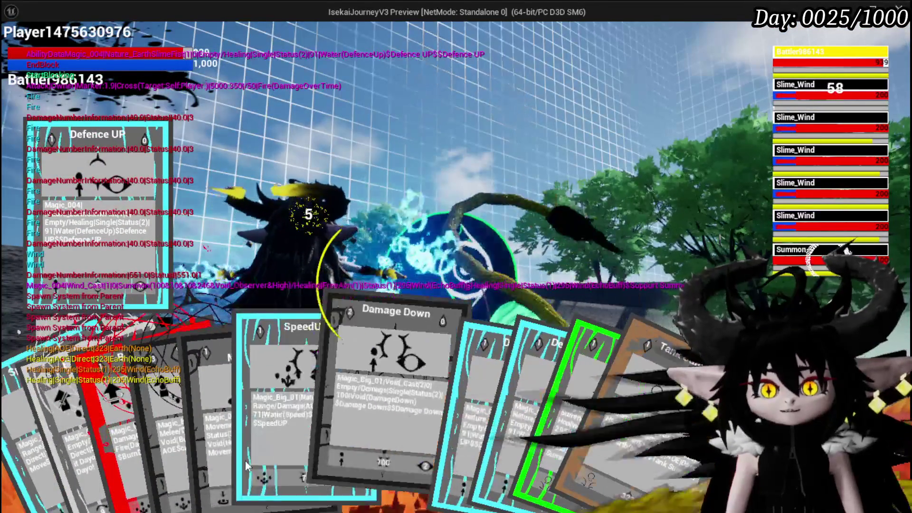
{"action": "key", "text": "e"}
{"action": "left_click", "coordinate": [505, 296]}
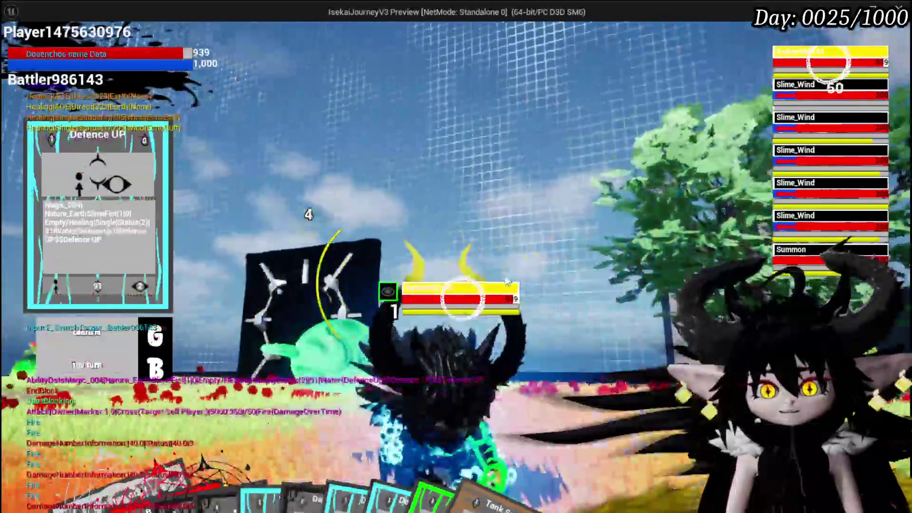
{"action": "key", "text": "g"}
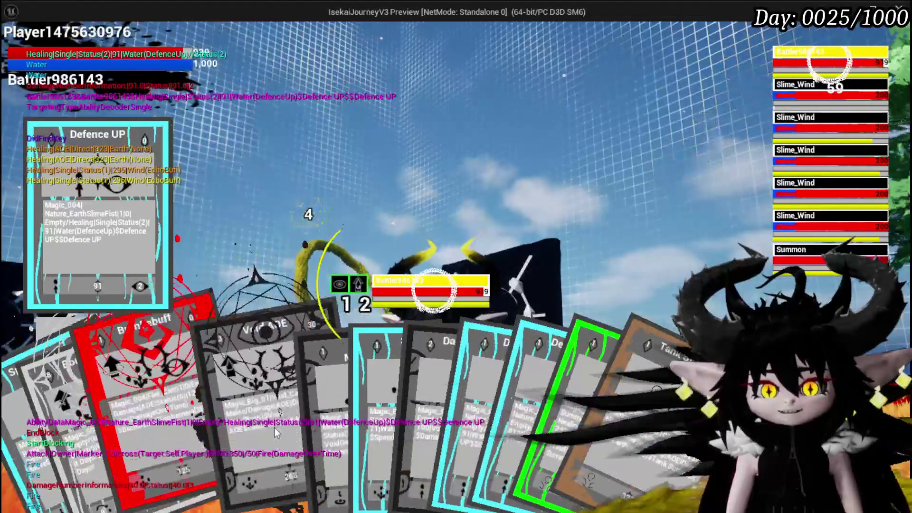
Step: Attack with Void Movement, then play Defence UP again on a single target
{"action": "left_click", "coordinate": [284, 423]}
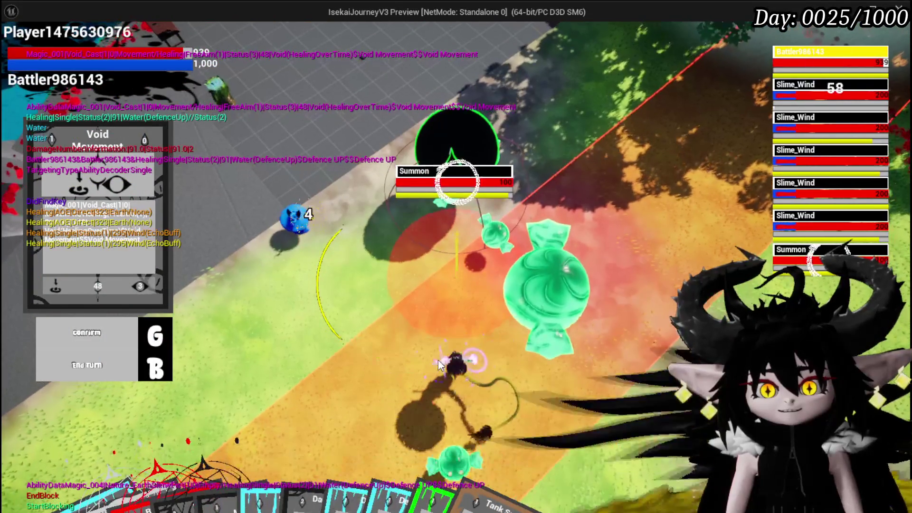
{"action": "key", "text": "g"}
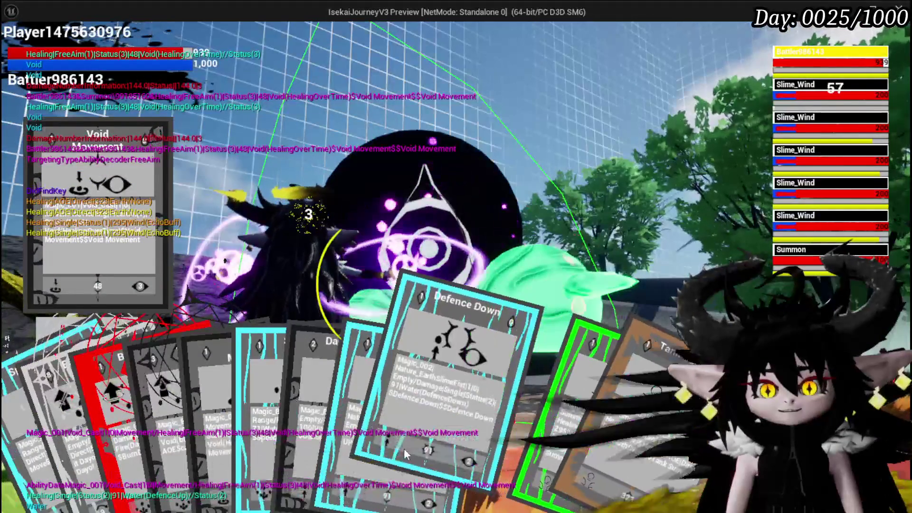
{"action": "left_click", "coordinate": [341, 438]}
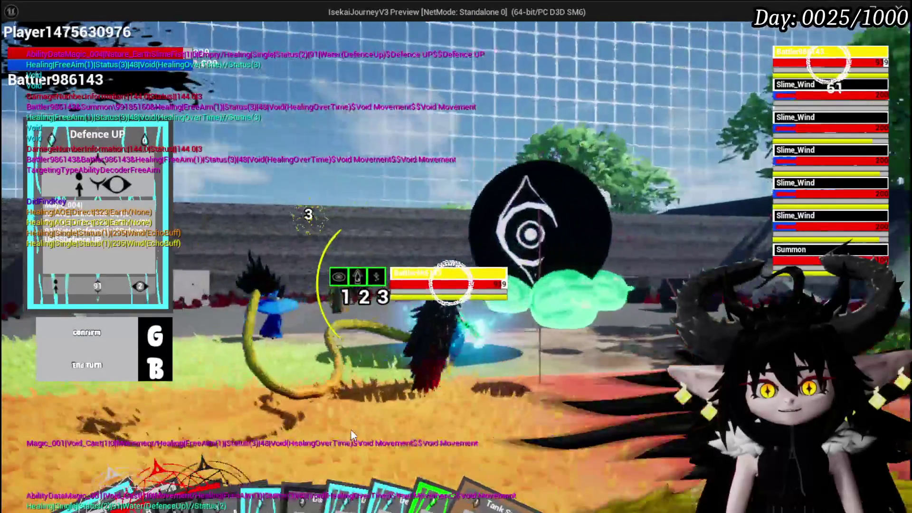
{"action": "key", "text": "g"}
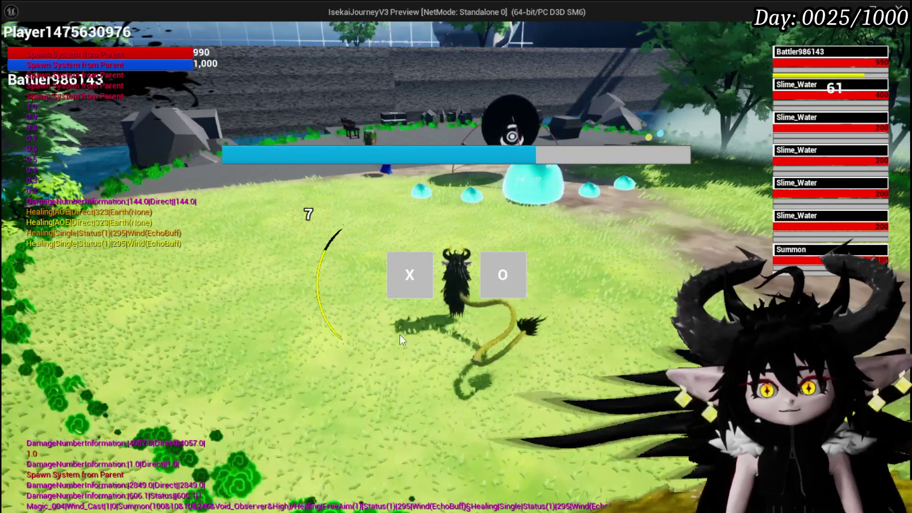
Step: Dismiss the turn prompt and cast Burn Debuff on the water slimes
{"action": "left_click", "coordinate": [409, 280]}
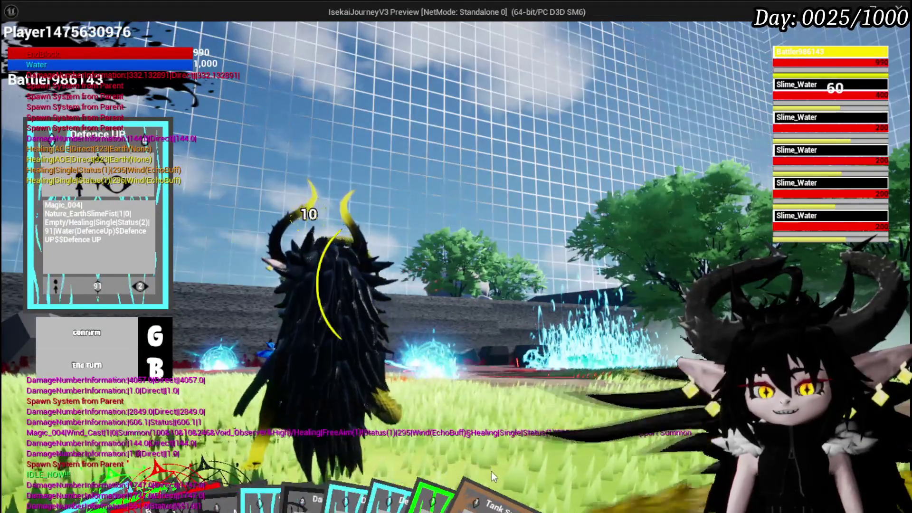
{"action": "mouse_move", "coordinate": [389, 435]}
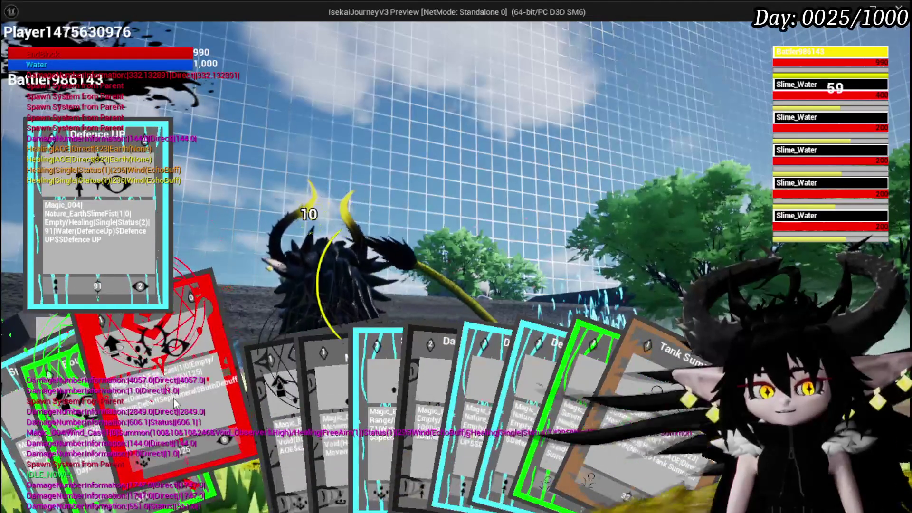
{"action": "left_click", "coordinate": [212, 408]}
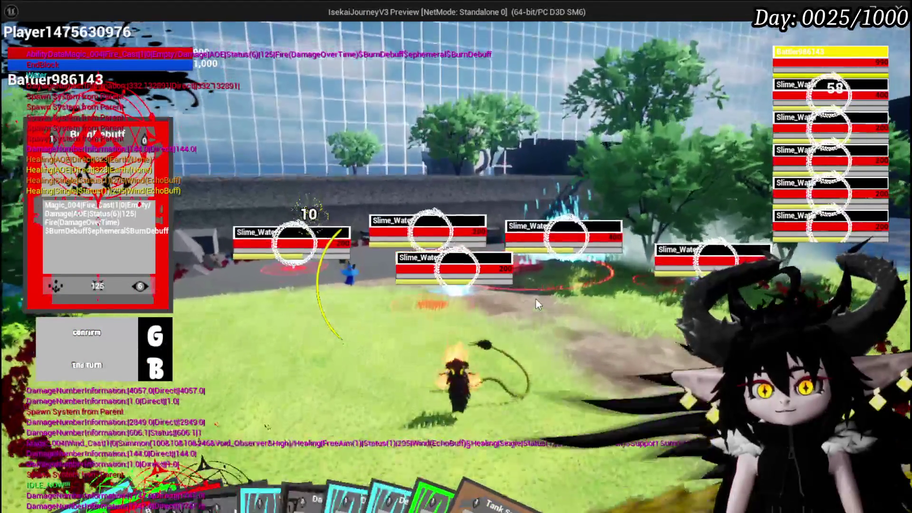
{"action": "key", "text": "g"}
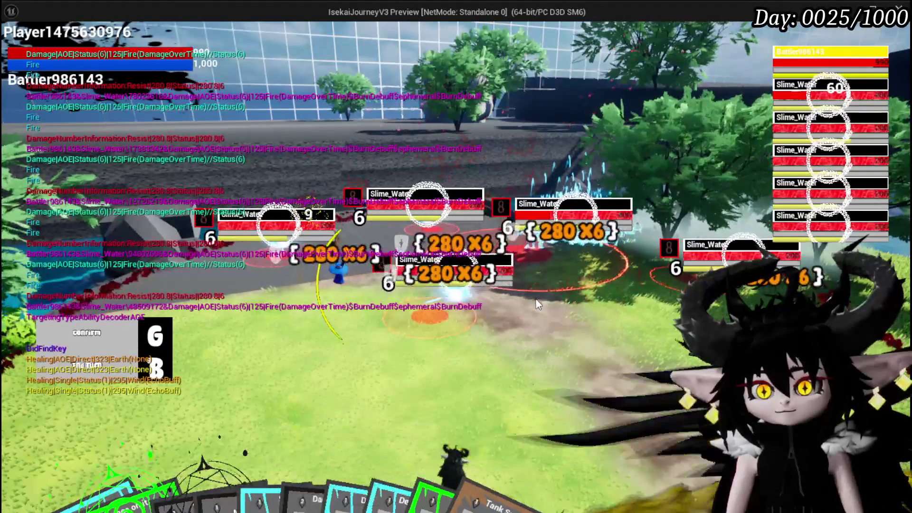
Step: Unleash Splash Move on the water slimes
{"action": "mouse_move", "coordinate": [116, 451]}
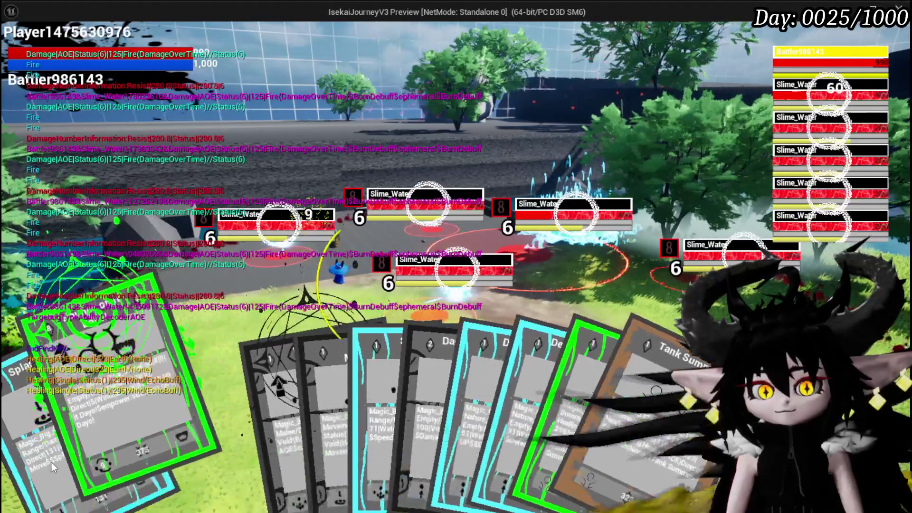
{"action": "left_click", "coordinate": [51, 419]}
{"action": "key", "text": "g"}
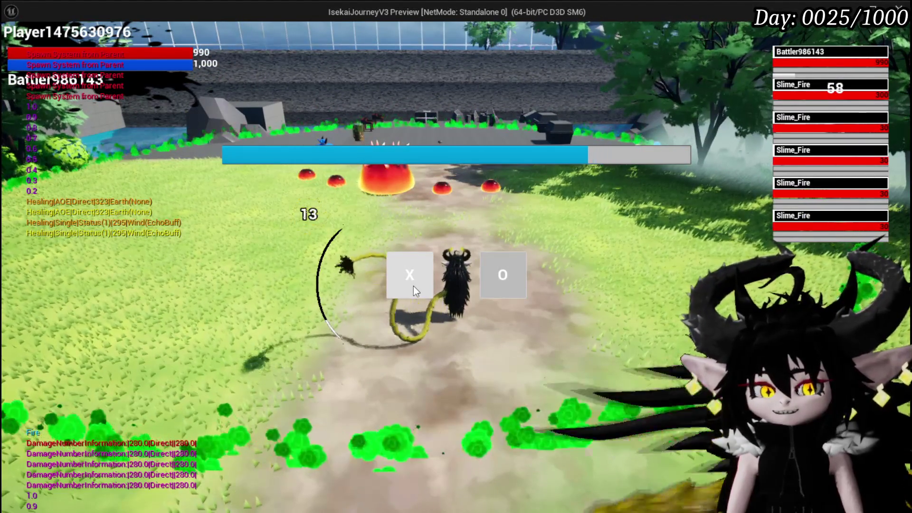
Step: Dismiss the turn prompt and cast Void AOE on the Slime_Fire enemies
{"action": "left_click", "coordinate": [414, 286]}
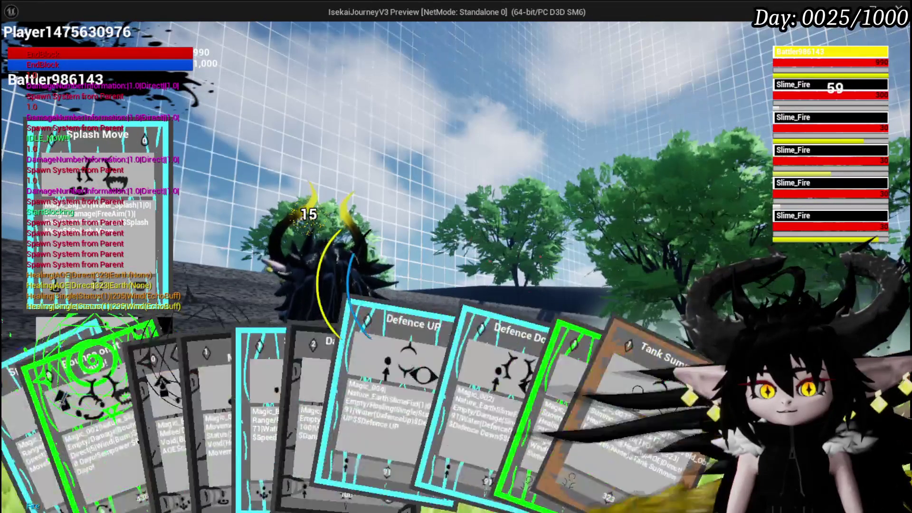
{"action": "left_click", "coordinate": [194, 393]}
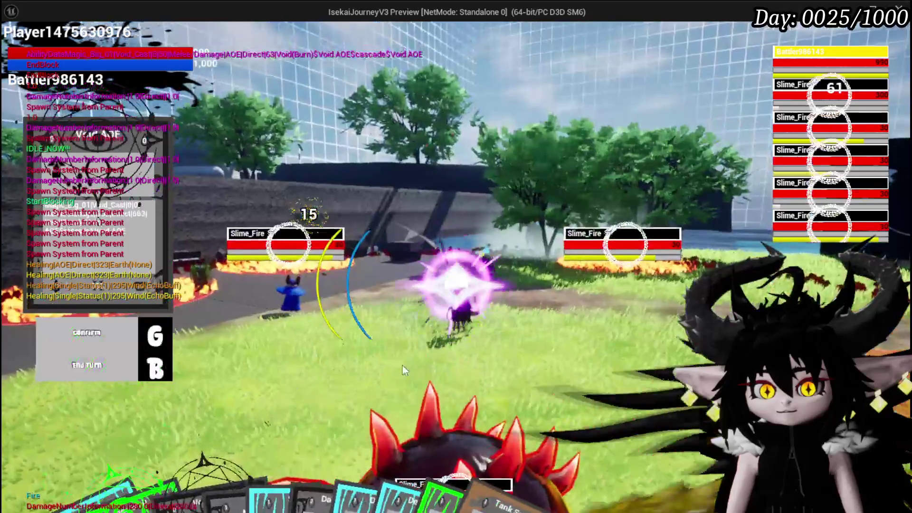
{"action": "key", "text": "g"}
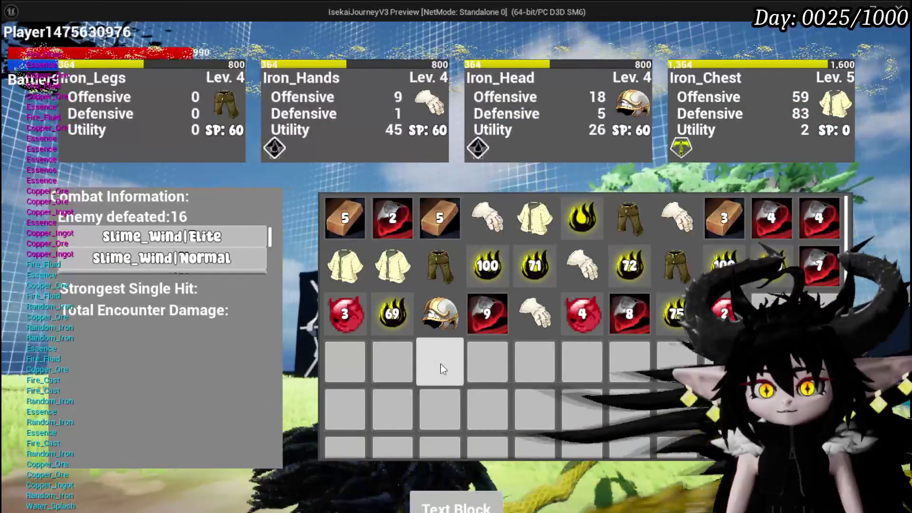
Step: Clear items from the inventory, then use Save Game from the Esc settings menu
{"action": "left_click", "coordinate": [459, 509]}
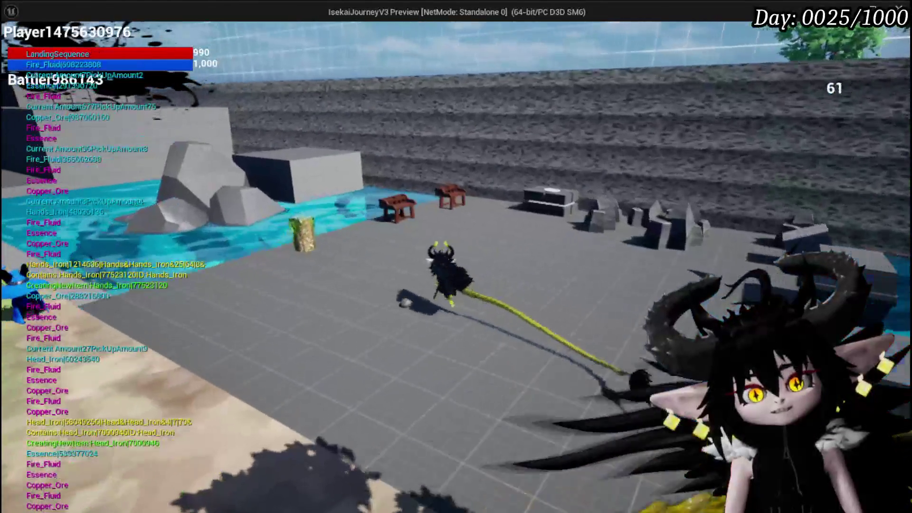
{"action": "key", "text": "Escape"}
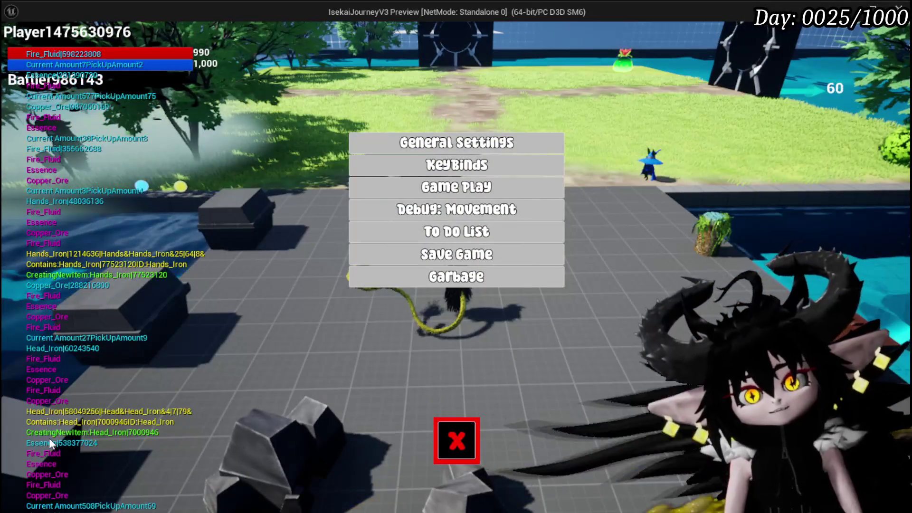
{"action": "left_click", "coordinate": [364, 258]}
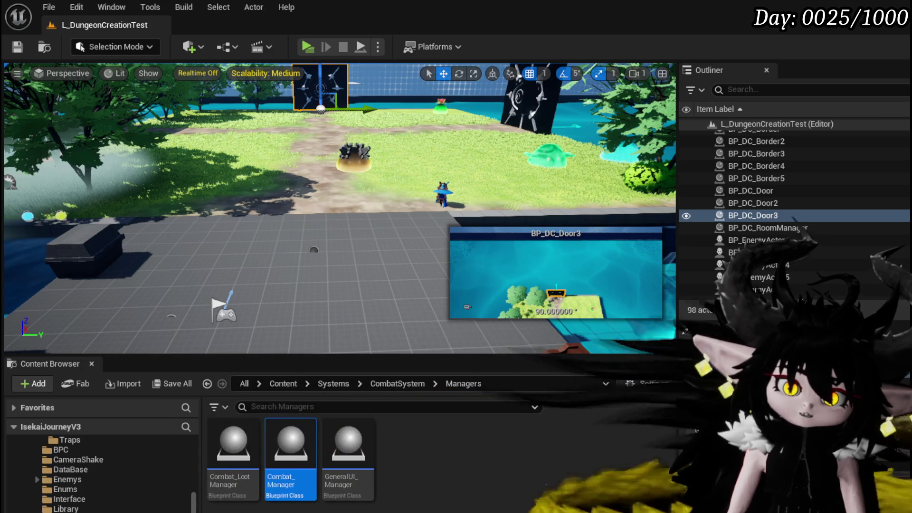
Step: Fly the editor camera around L_DungeonCreationTest, over the grid floor toward the water and pond
{"action": "left_click_drag", "start_coordinate": [333, 214], "coordinate": [461, 214]}
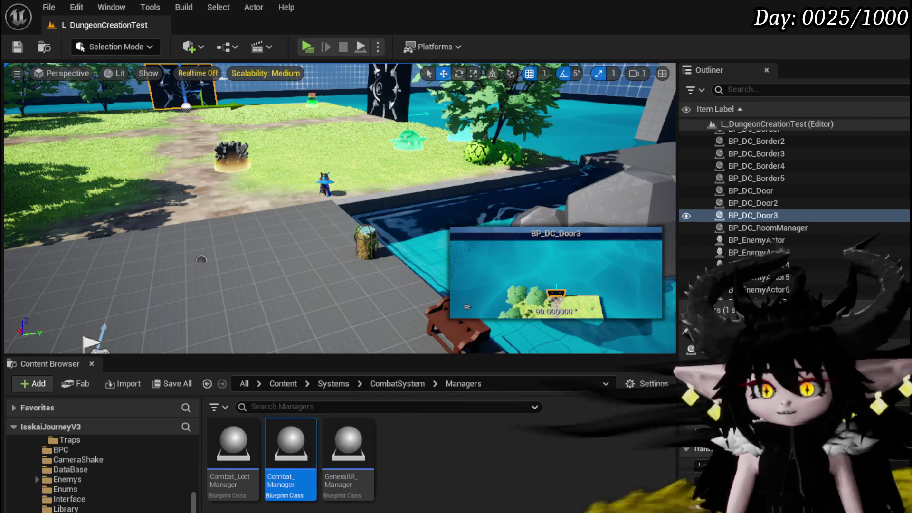
{"action": "key", "text": "a"}
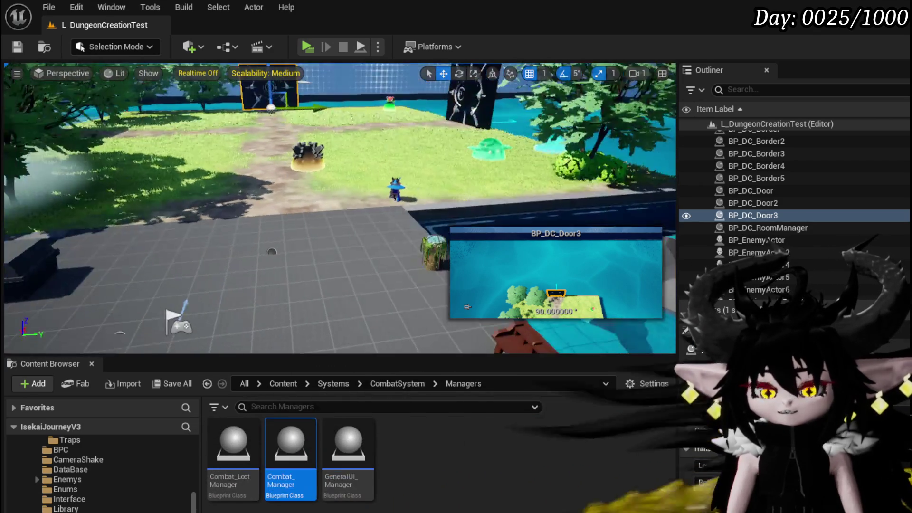
{"action": "key", "text": "w"}
{"action": "key", "text": "a"}
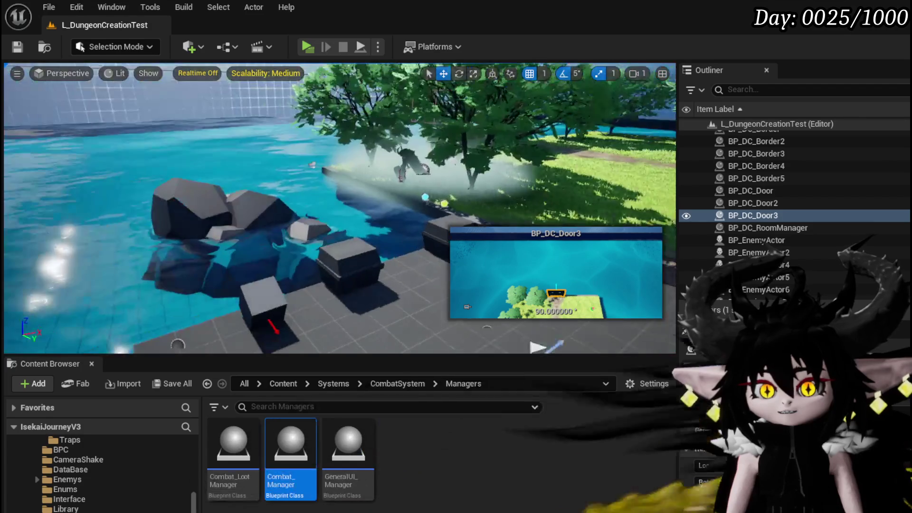
{"action": "key", "text": "d"}
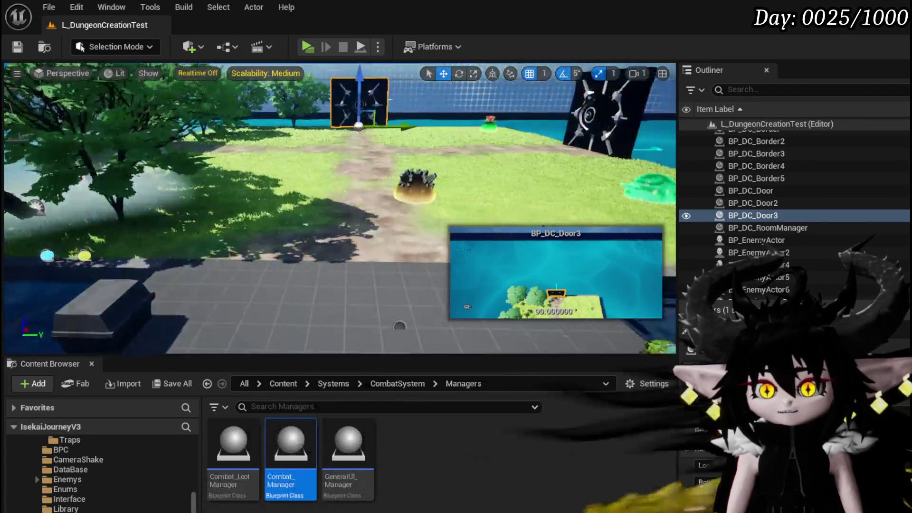
{"action": "key", "text": "d"}
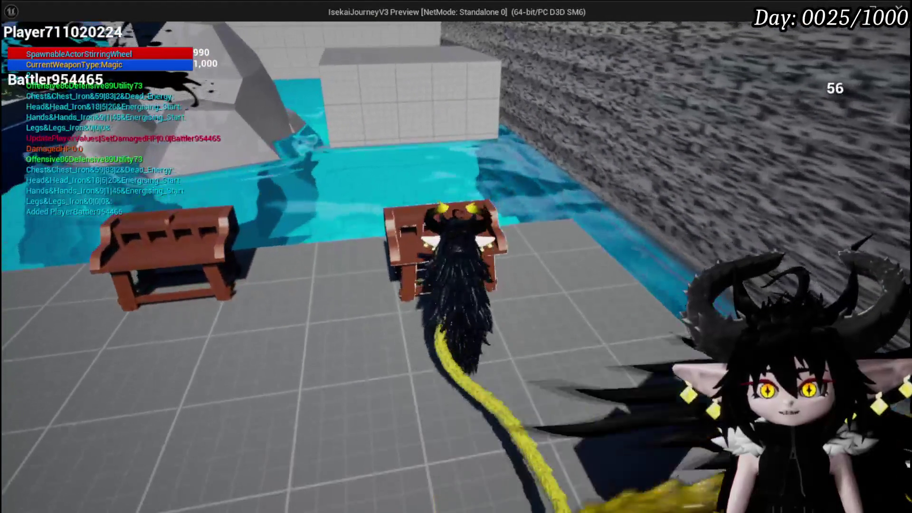
Step: Load the MagicSummon ability's cards and open the Defence Up card's details
{"action": "key", "text": "Tab"}
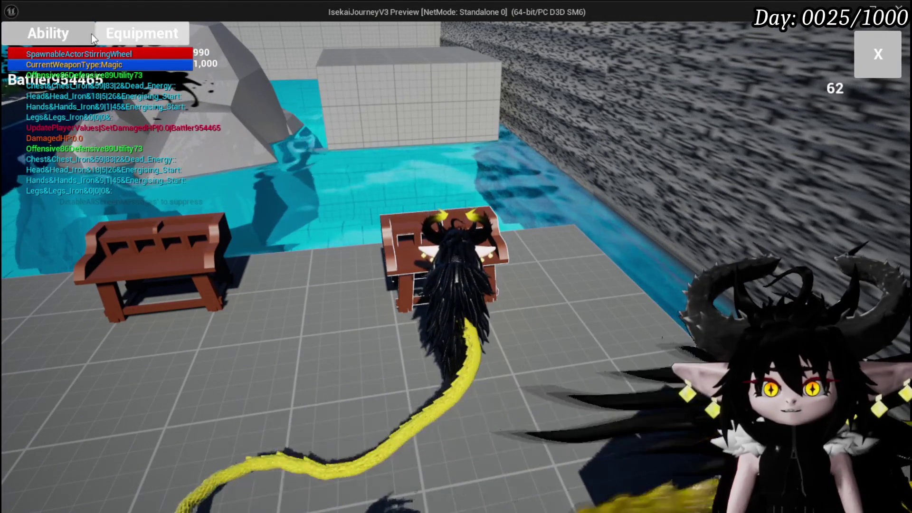
{"action": "left_click", "coordinate": [92, 34]}
{"action": "left_click", "coordinate": [87, 102]}
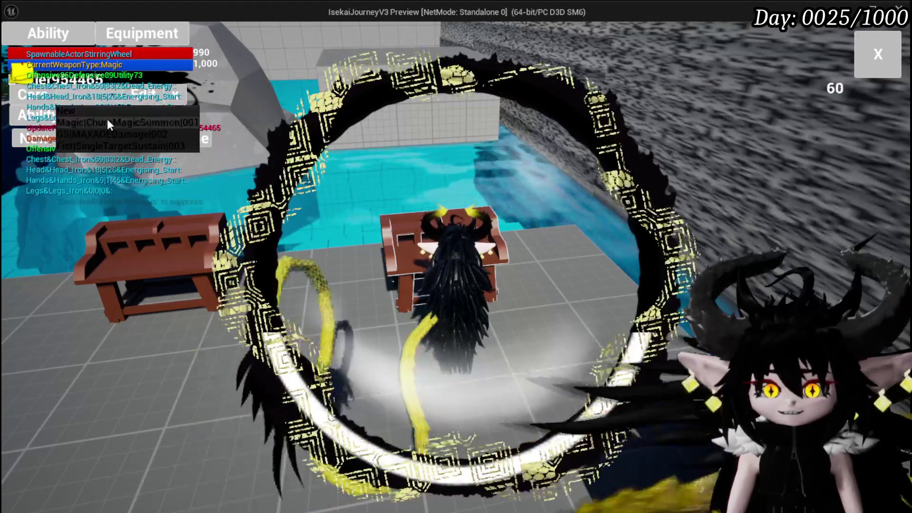
{"action": "left_click", "coordinate": [108, 122]}
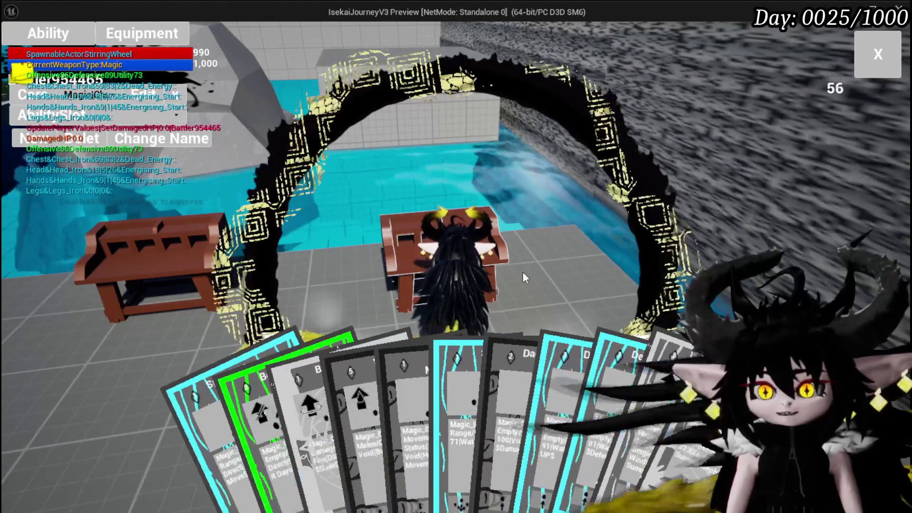
{"action": "left_click", "coordinate": [573, 374]}
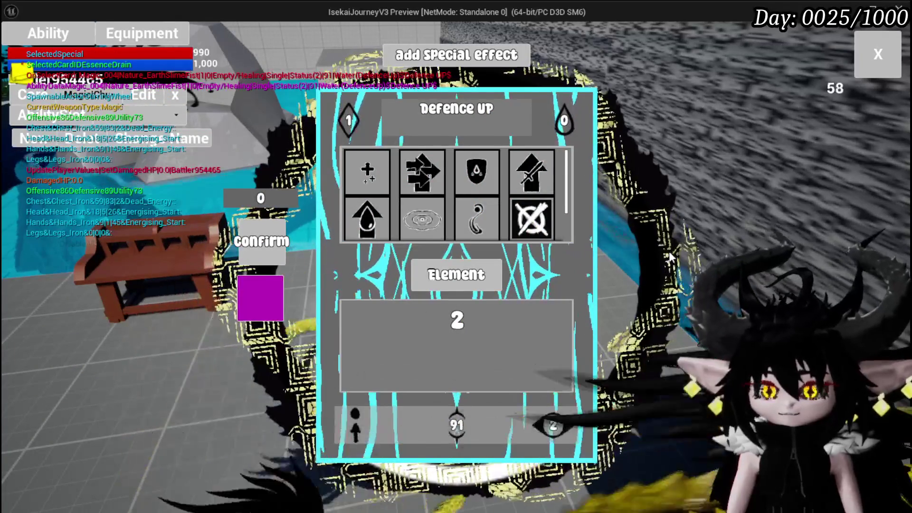
Step: Review Defence Up's animation and visual-effect options, then switch to the Support Summon card
{"action": "left_click", "coordinate": [550, 186]}
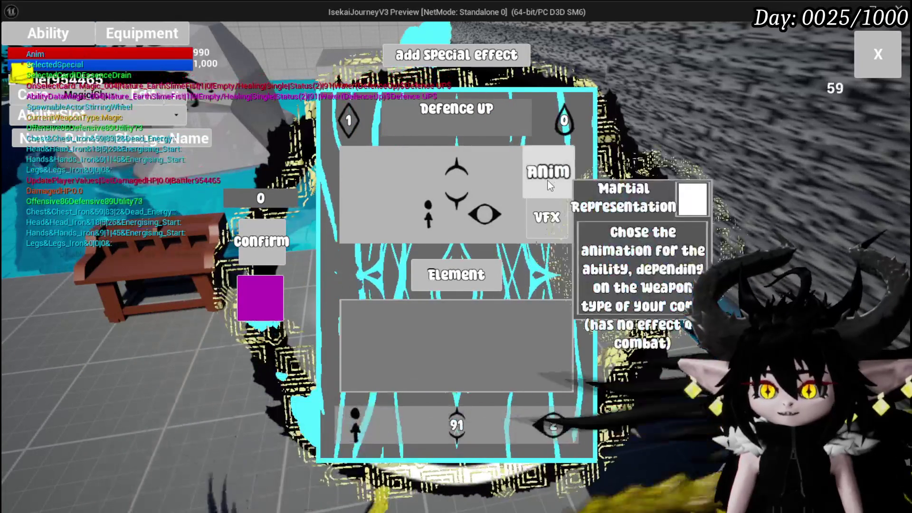
{"action": "left_click", "coordinate": [551, 218]}
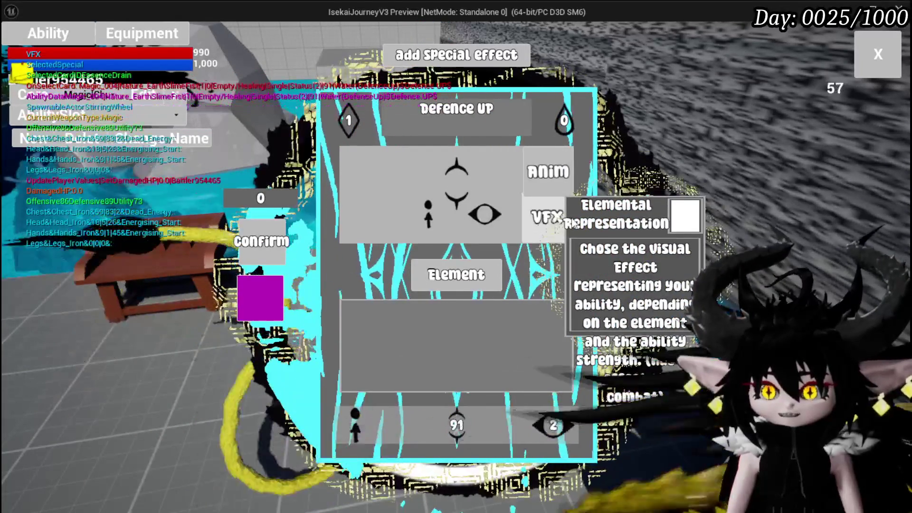
{"action": "left_click", "coordinate": [525, 218]}
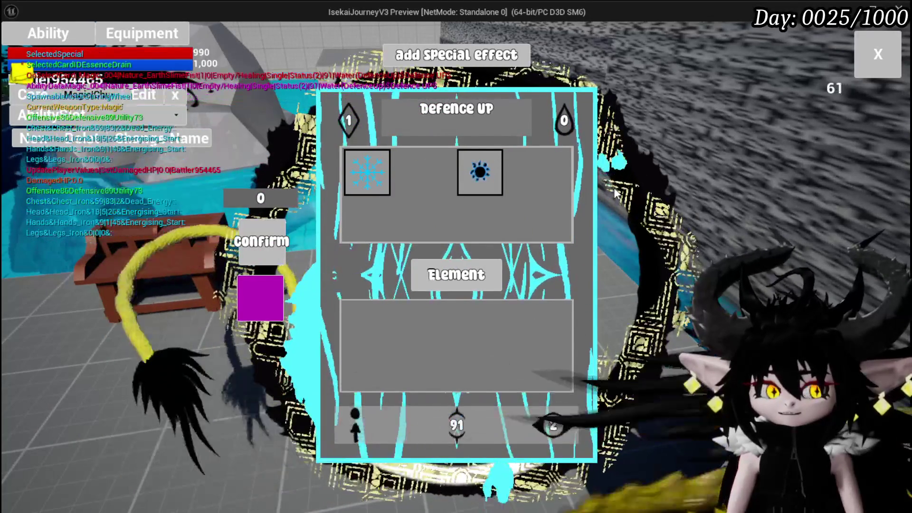
{"action": "left_click", "coordinate": [499, 271]}
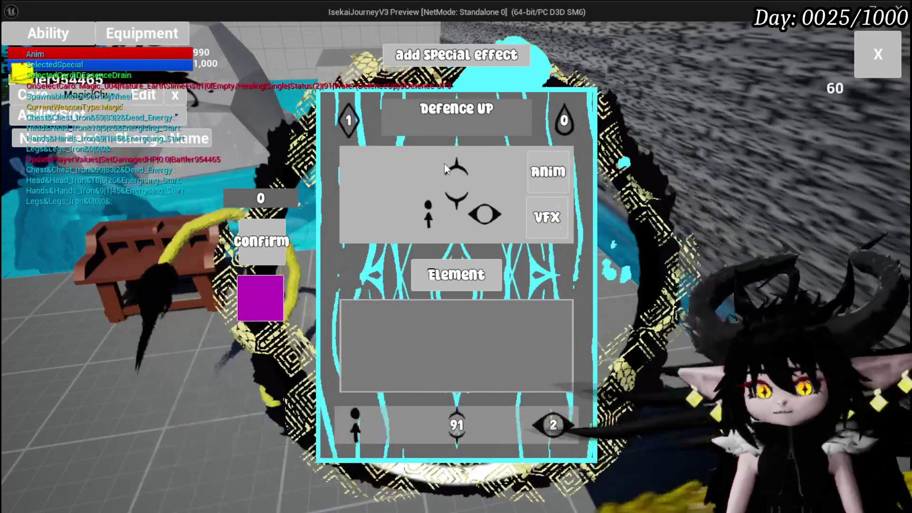
{"action": "left_click", "coordinate": [873, 70]}
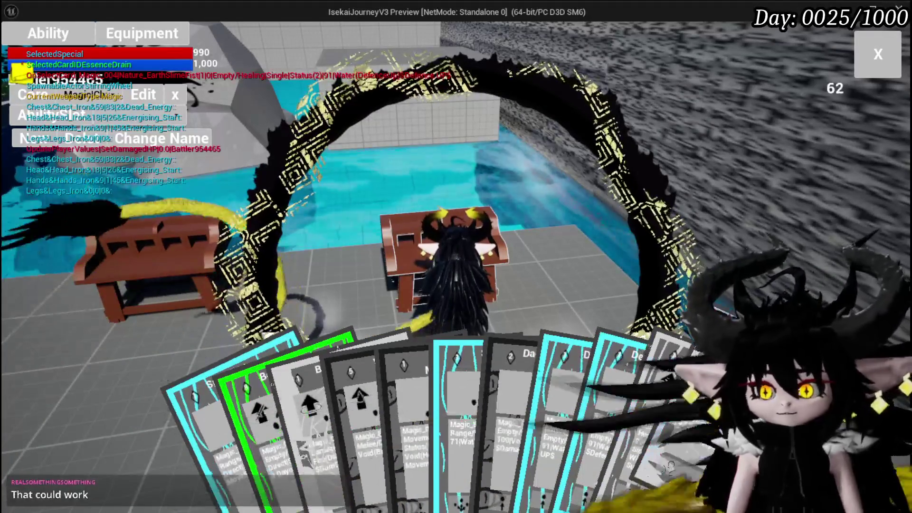
{"action": "left_click", "coordinate": [646, 419]}
Step: Inspect the Support Summon card's Void_Observer appearance under Visual, then close the ability editor
{"action": "left_click", "coordinate": [613, 150]}
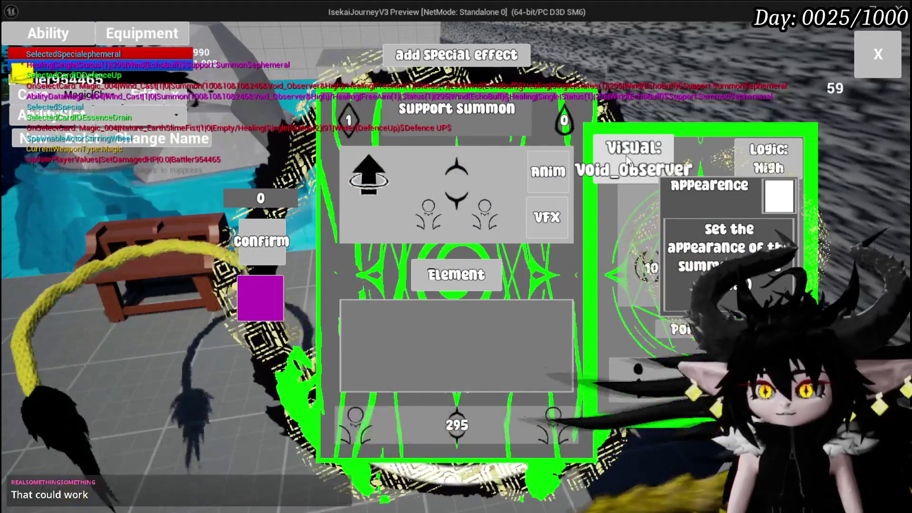
{"action": "left_click", "coordinate": [627, 160]}
{"action": "mouse_move", "coordinate": [377, 185]}
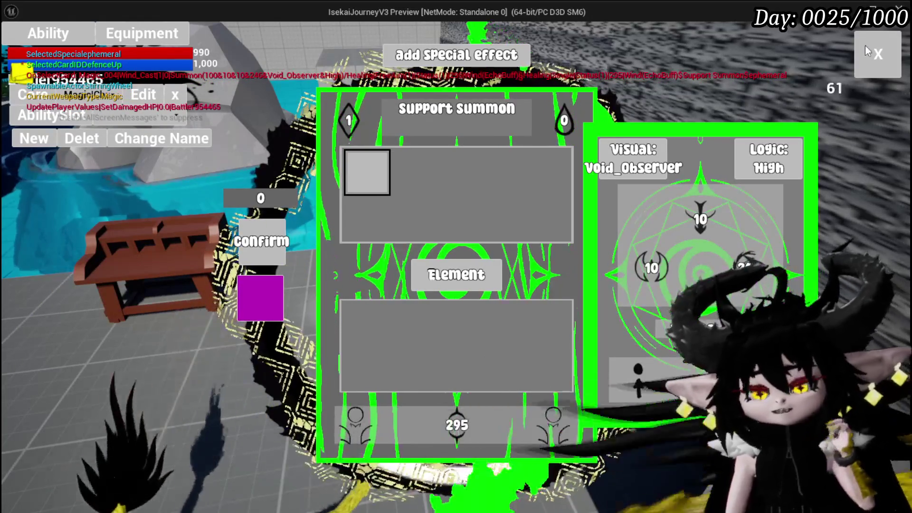
{"action": "left_click", "coordinate": [865, 45]}
Step: Walk the character to the poolside bench and briefly check the in-game ability panel
{"action": "key", "text": "w"}
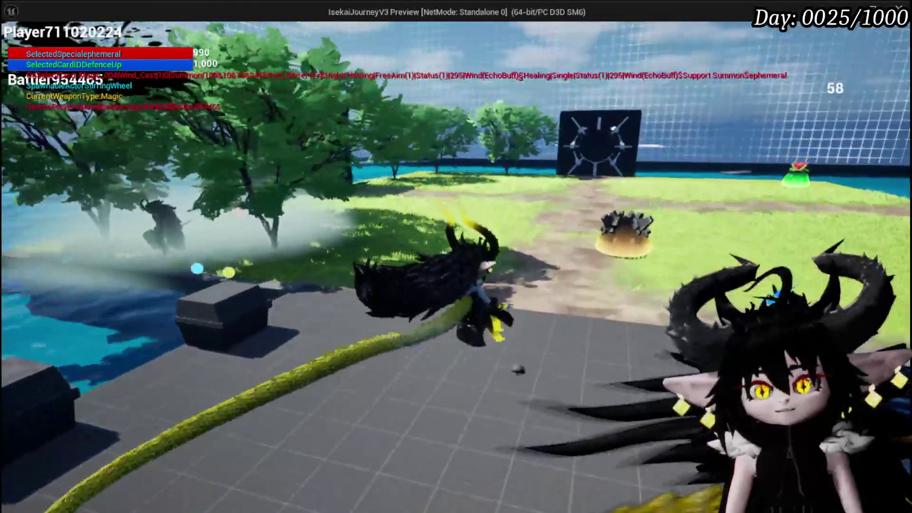
{"action": "key", "text": "w"}
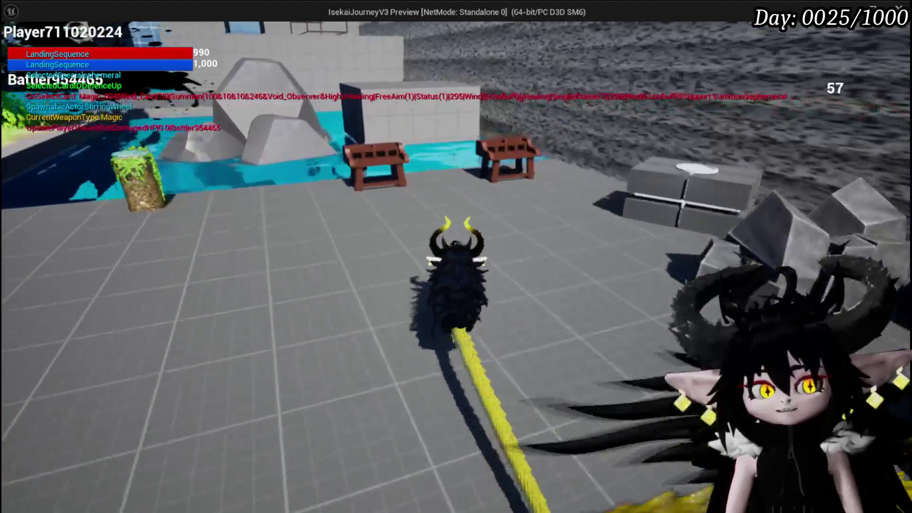
{"action": "key", "text": "w"}
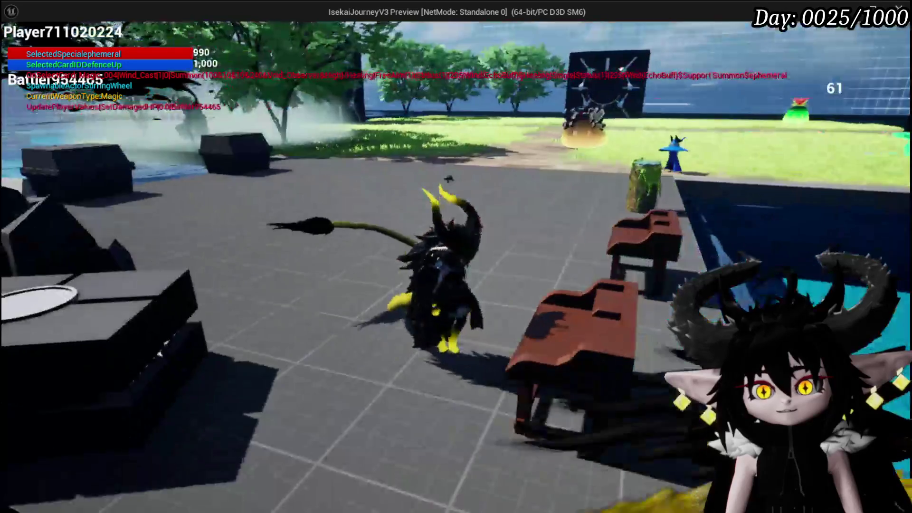
{"action": "key", "text": "Tab"}
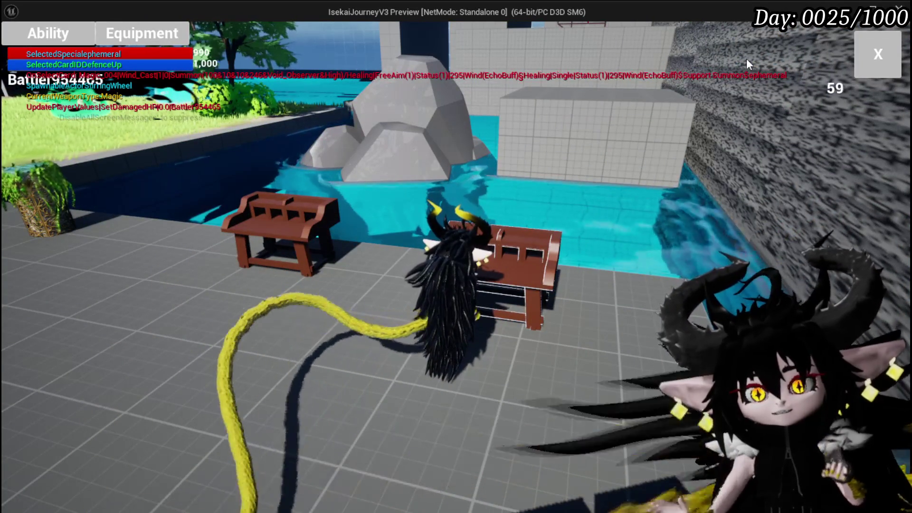
{"action": "left_click", "coordinate": [42, 41]}
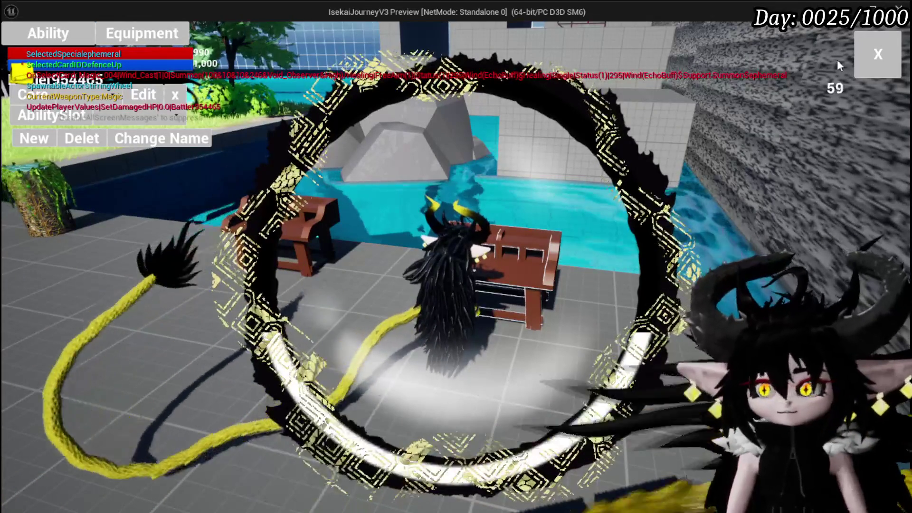
{"action": "left_click", "coordinate": [869, 56]}
Step: Run the creature across the grass, over the pool, and back to the bench, then open the ability menu
{"action": "key", "text": "w"}
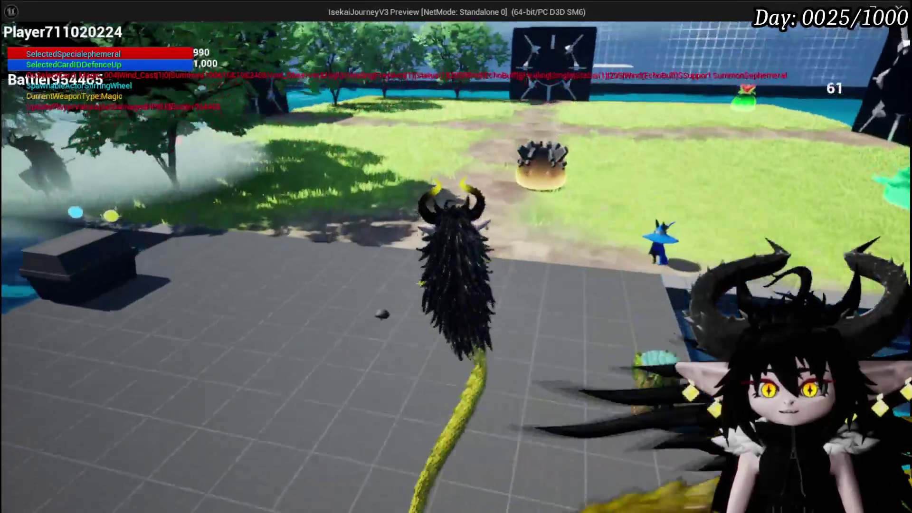
{"action": "key", "text": "w"}
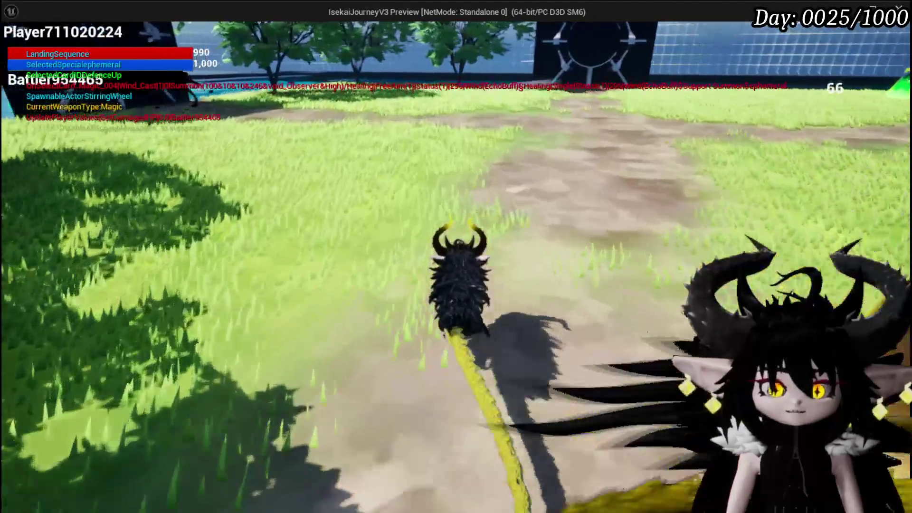
{"action": "key", "text": "w"}
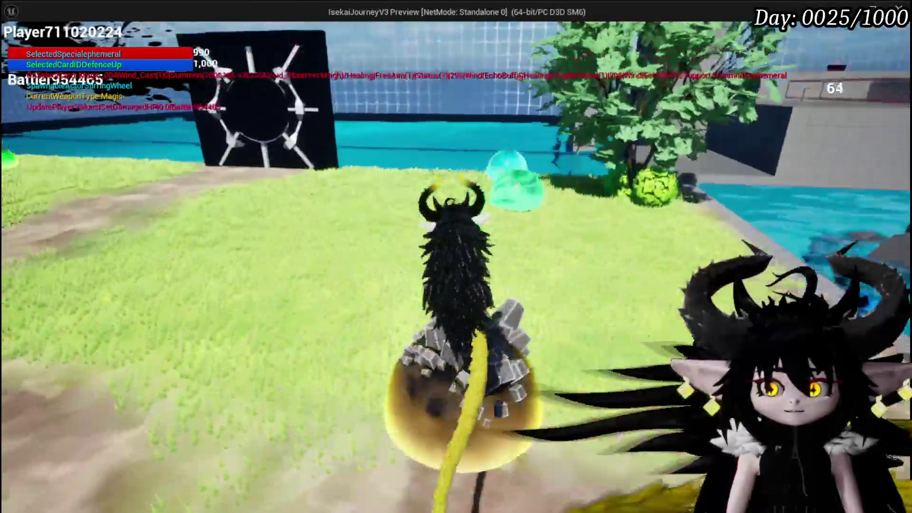
{"action": "key", "text": "w"}
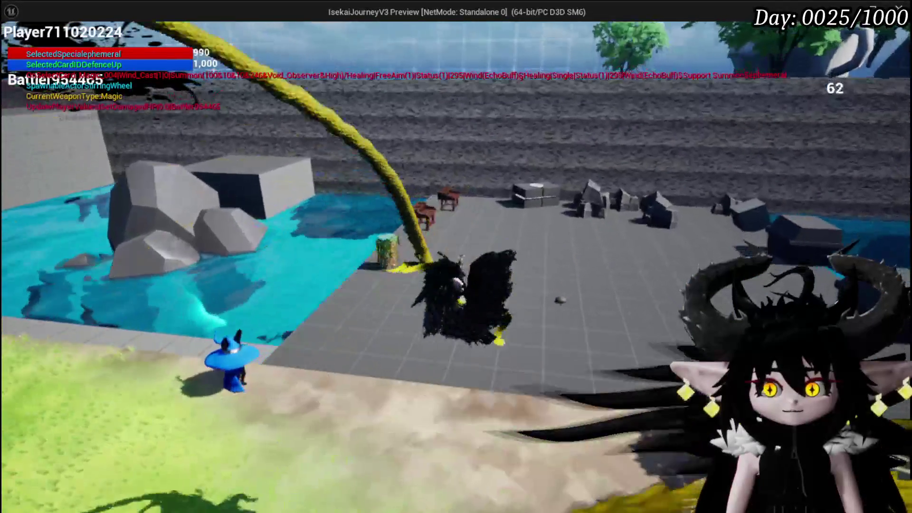
{"action": "key", "text": "w"}
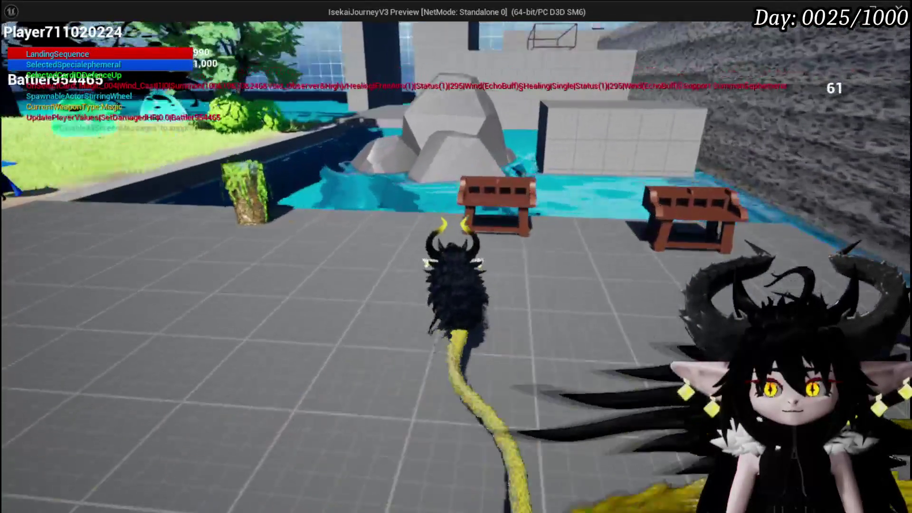
{"action": "key", "text": "w"}
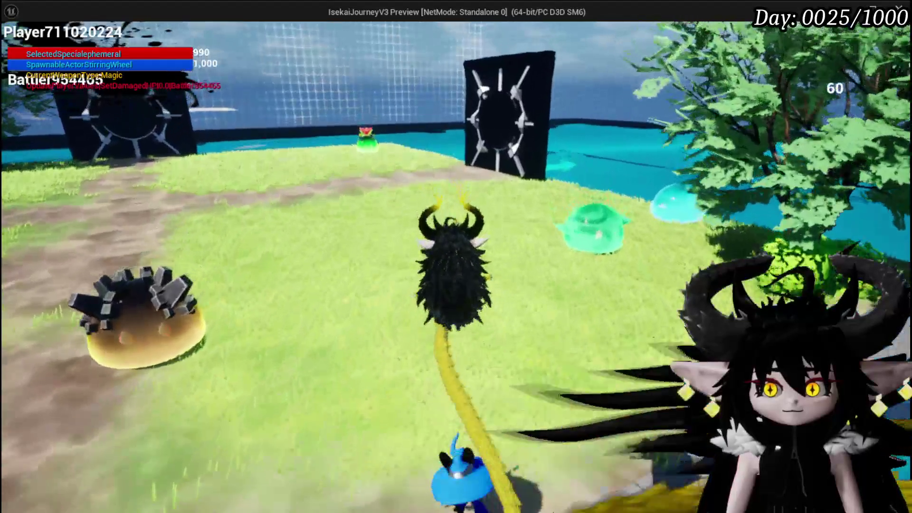
{"action": "key", "text": "w"}
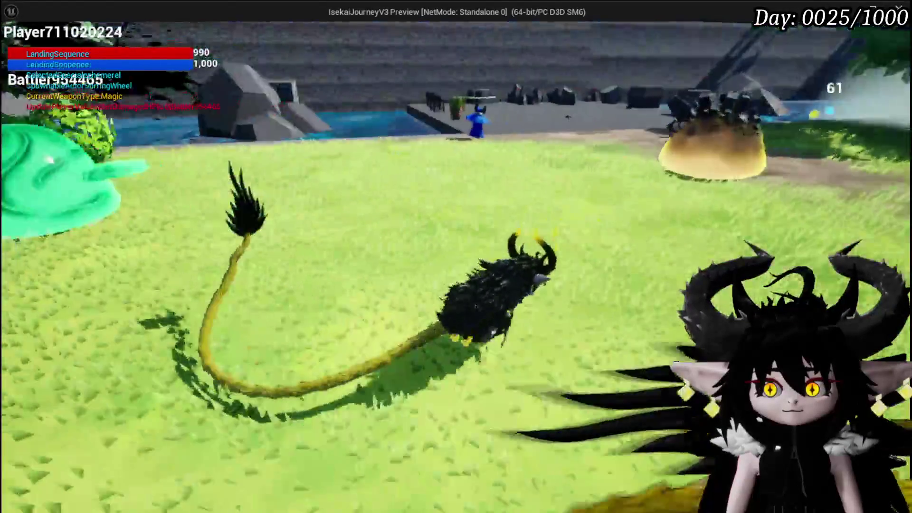
{"action": "key", "text": "w"}
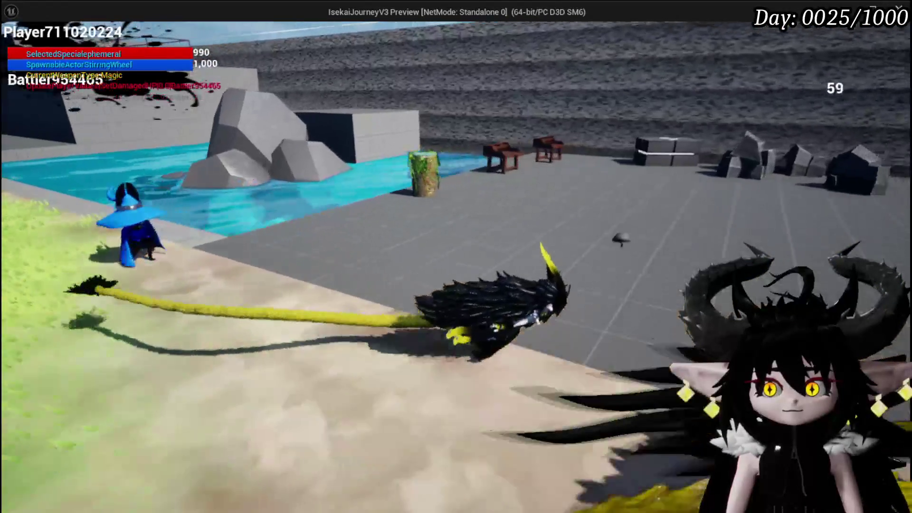
{"action": "key", "text": "w"}
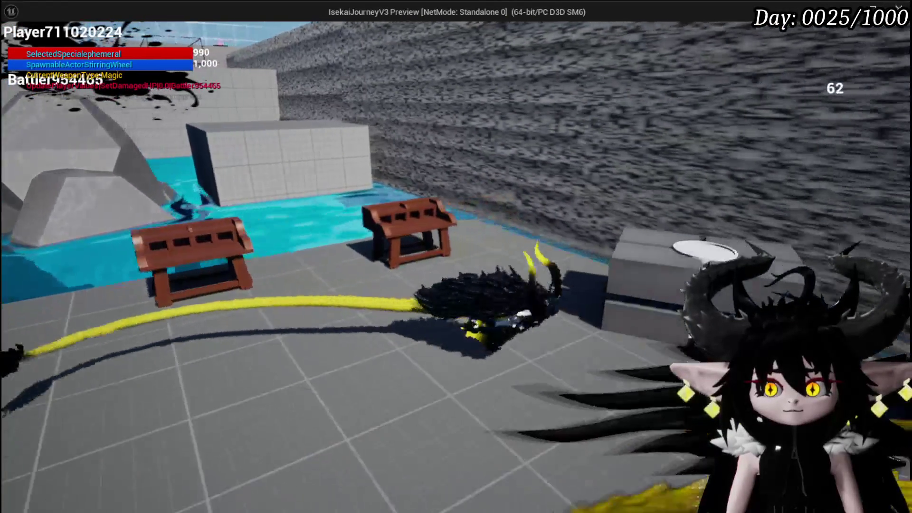
{"action": "key", "text": "Tab"}
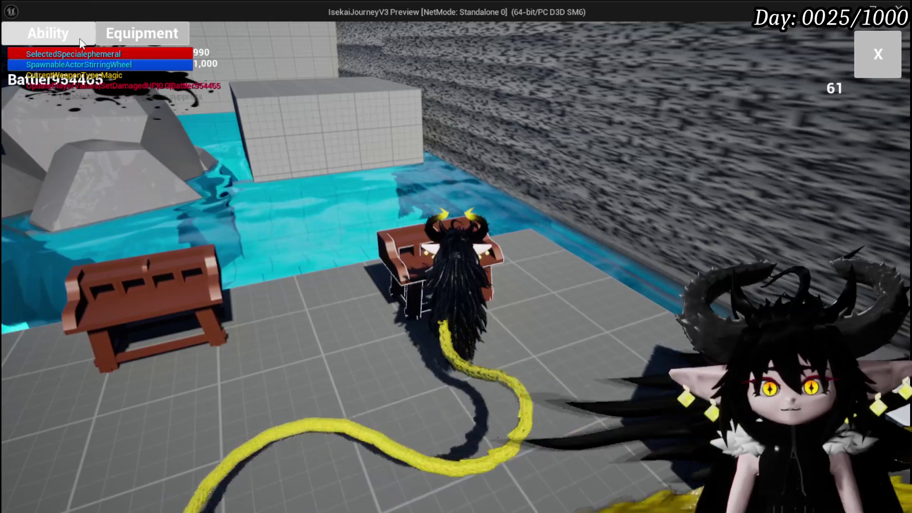
Step: Choose the magic summon core in the core ability slot
{"action": "left_click", "coordinate": [47, 33]}
{"action": "left_click", "coordinate": [110, 96]}
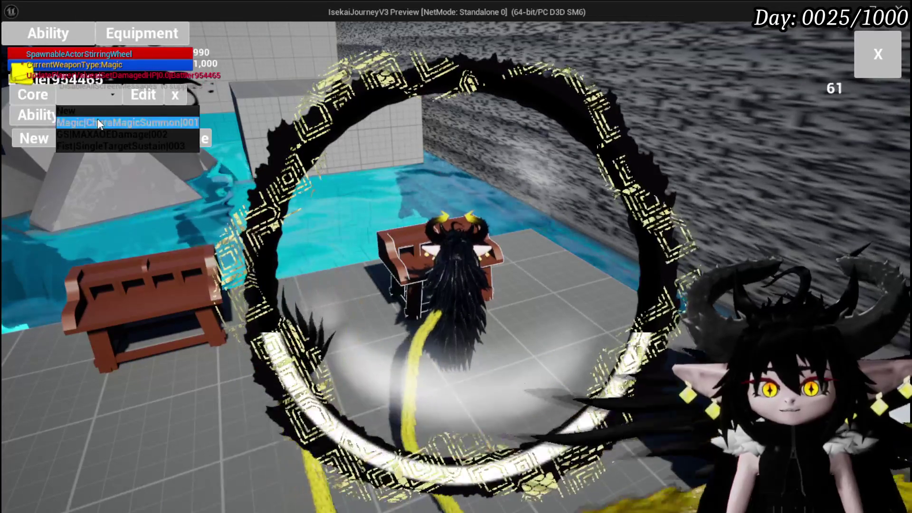
{"action": "left_click", "coordinate": [98, 118]}
Step: View the Defence UP card's water VFX options, then close the card and stop the play session
{"action": "left_click", "coordinate": [585, 374]}
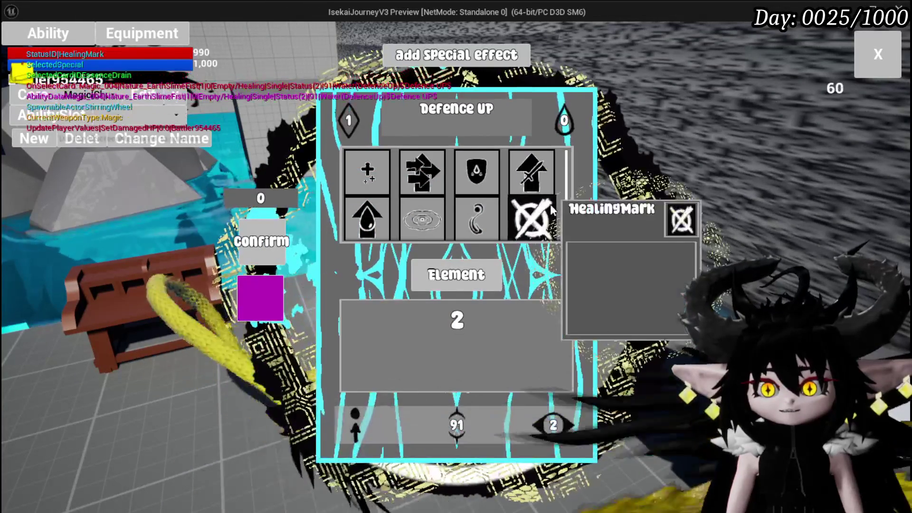
{"action": "left_click", "coordinate": [542, 215]}
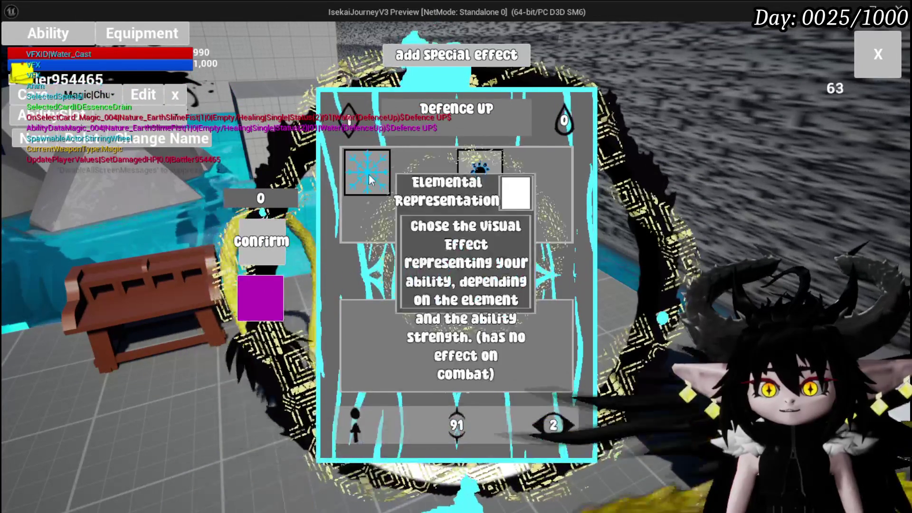
{"action": "mouse_move", "coordinate": [402, 177]}
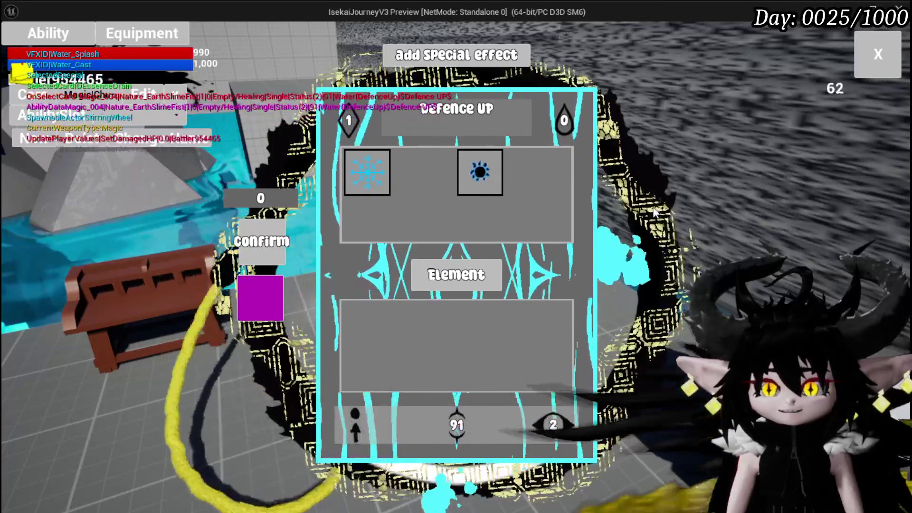
{"action": "left_click", "coordinate": [876, 55]}
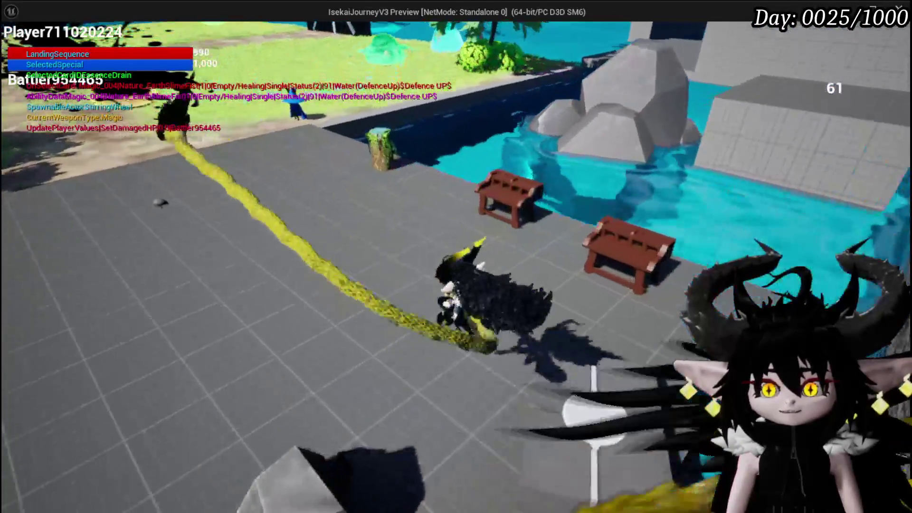
{"action": "key", "text": "alt+Tab"}
{"action": "key", "text": "Escape"}
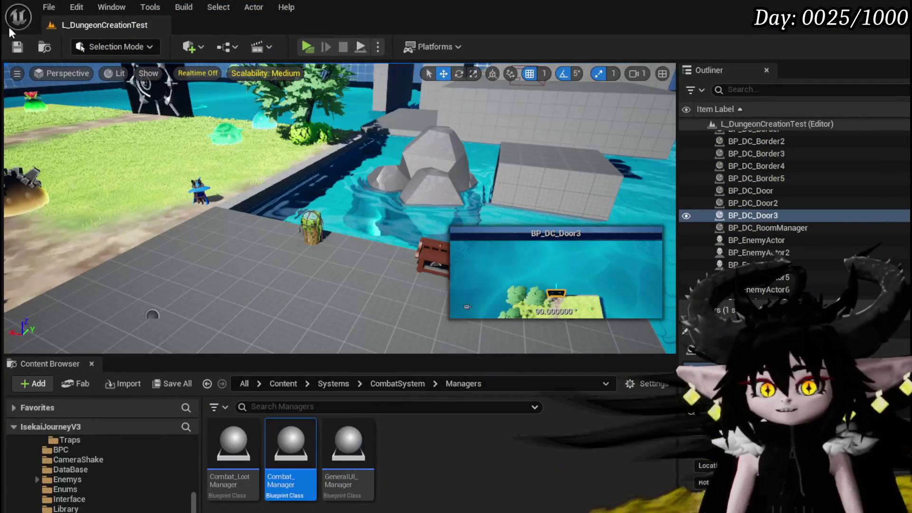
Step: Save the L_DungeonCreationTest level and run a quick standalone preview
{"action": "left_click", "coordinate": [17, 47]}
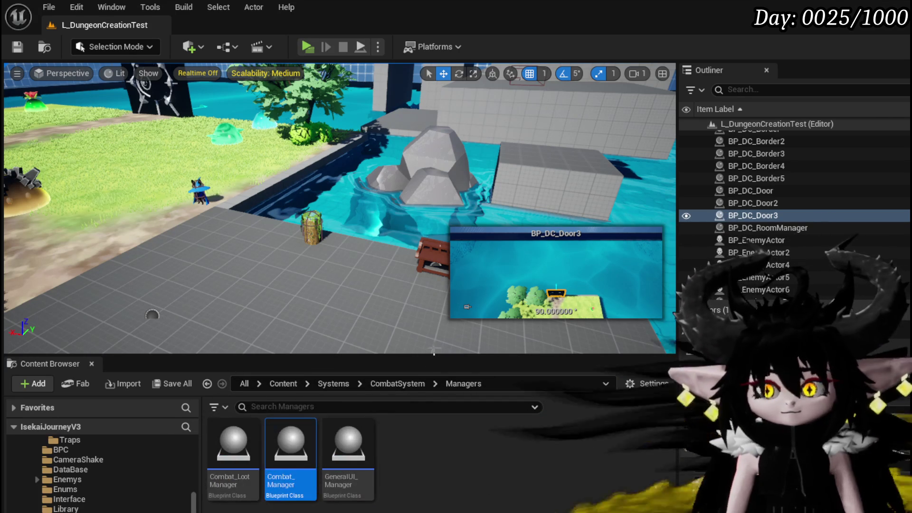
{"action": "left_click", "coordinate": [308, 46]}
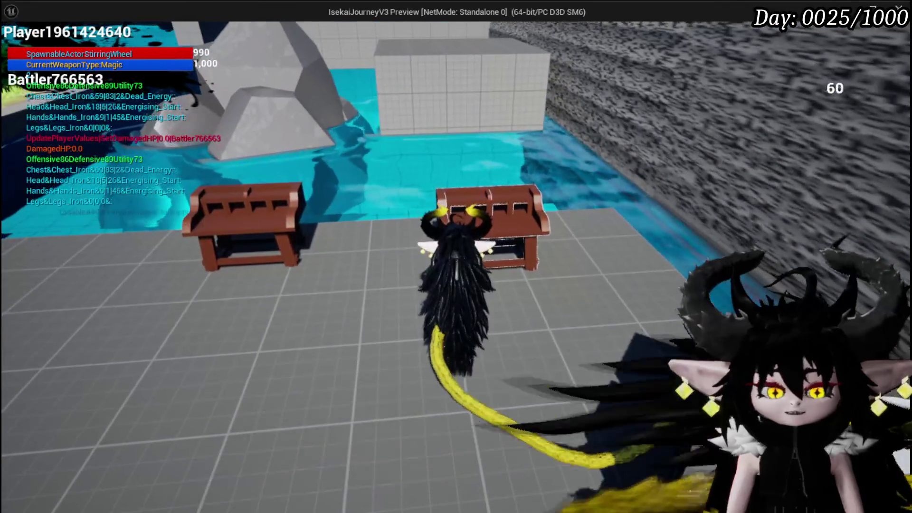
{"action": "key", "text": "Escape"}
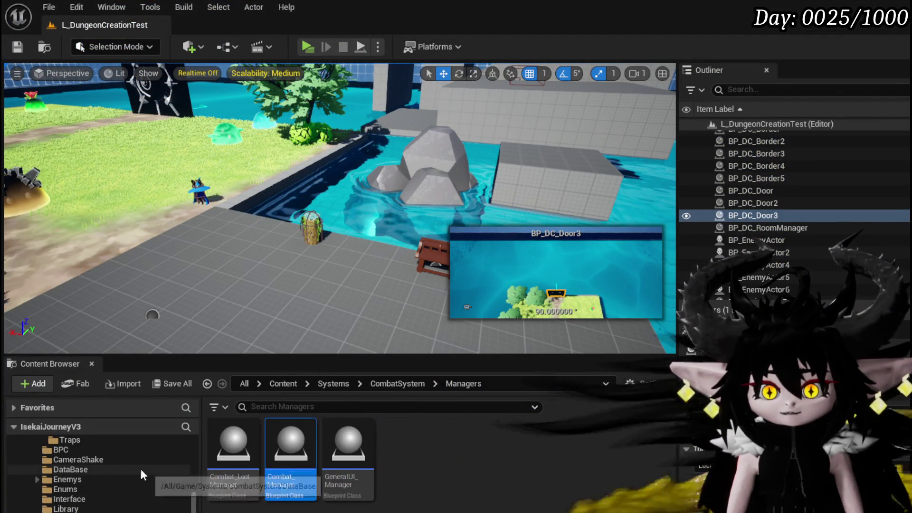
Step: Show the AbilitySystem > UI folder's widget blueprints in the Content Browser
{"action": "scroll", "coordinate": [72, 459], "scroll_direction": "up", "scroll_amount": 3}
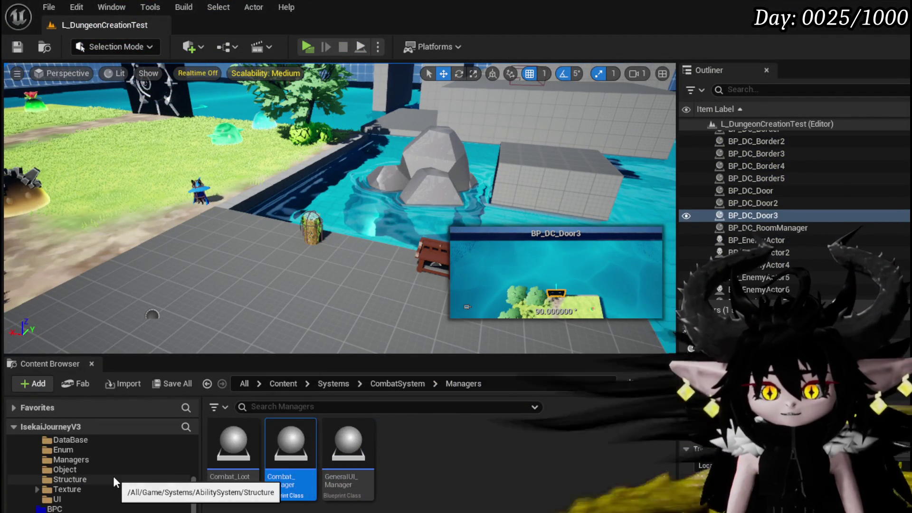
{"action": "scroll", "coordinate": [119, 494], "scroll_direction": "down", "scroll_amount": 5}
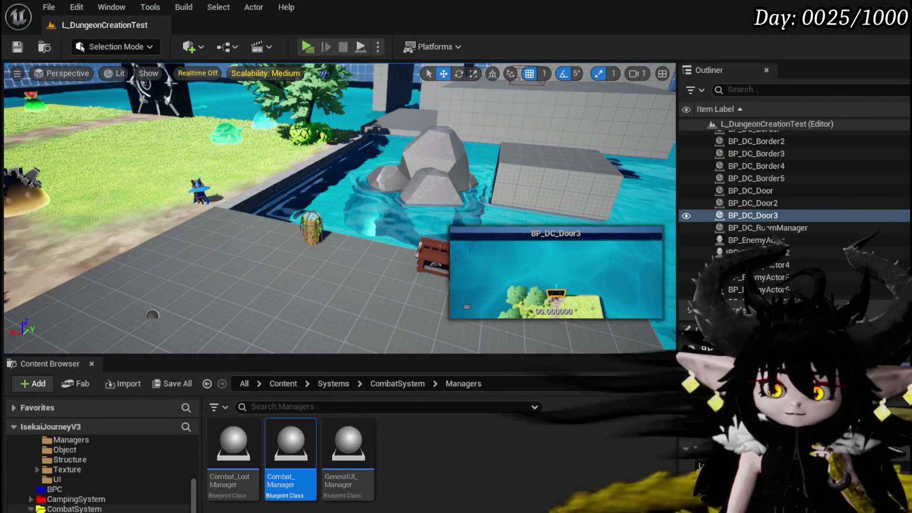
{"action": "scroll", "coordinate": [123, 510], "scroll_direction": "down", "scroll_amount": 3}
{"action": "scroll", "coordinate": [122, 509], "scroll_direction": "up", "scroll_amount": 5}
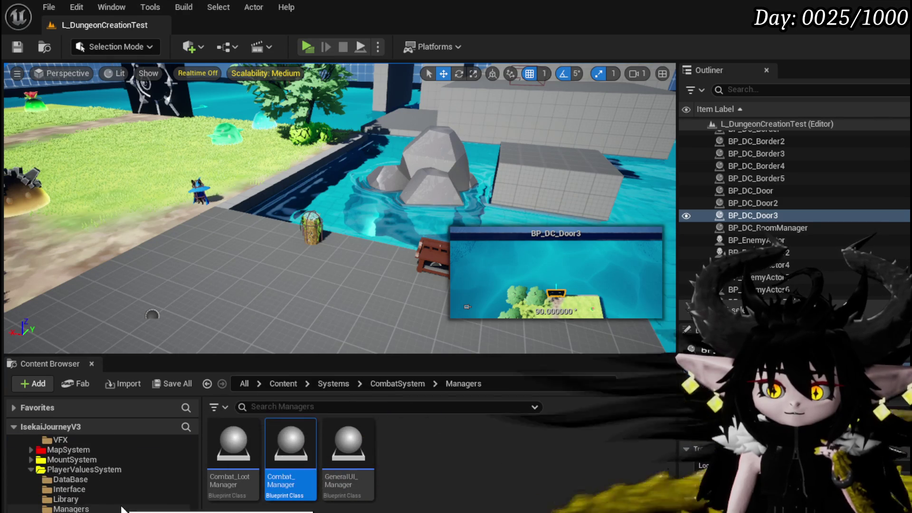
{"action": "scroll", "coordinate": [123, 510], "scroll_direction": "up", "scroll_amount": 3}
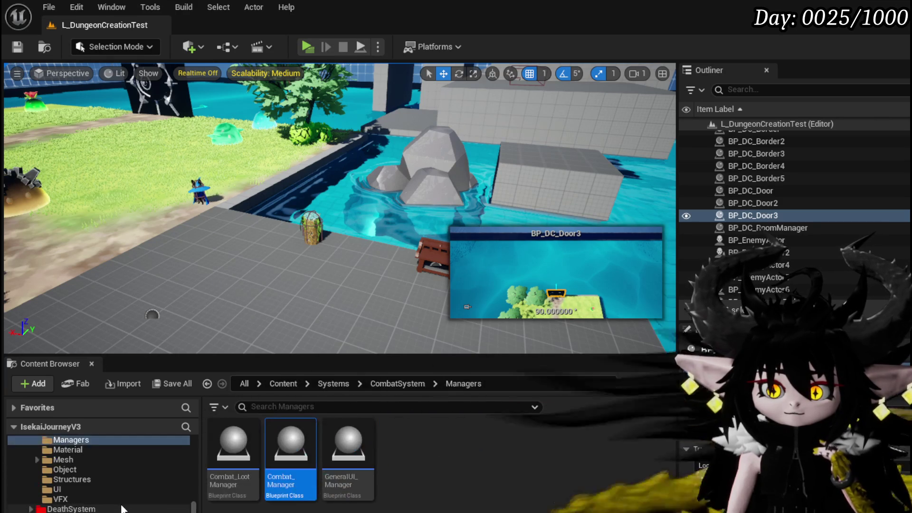
{"action": "scroll", "coordinate": [122, 509], "scroll_direction": "up", "scroll_amount": 2}
{"action": "scroll", "coordinate": [72, 505], "scroll_direction": "up", "scroll_amount": 2}
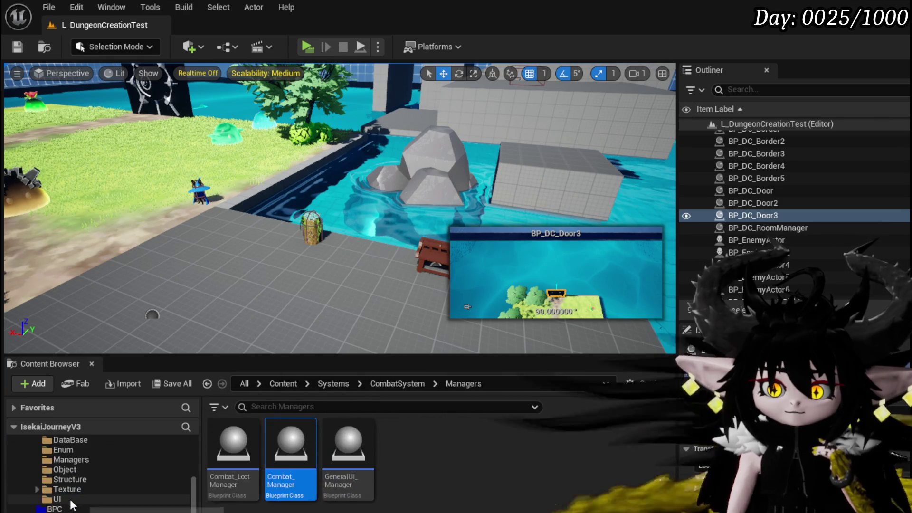
{"action": "left_click", "coordinate": [59, 499]}
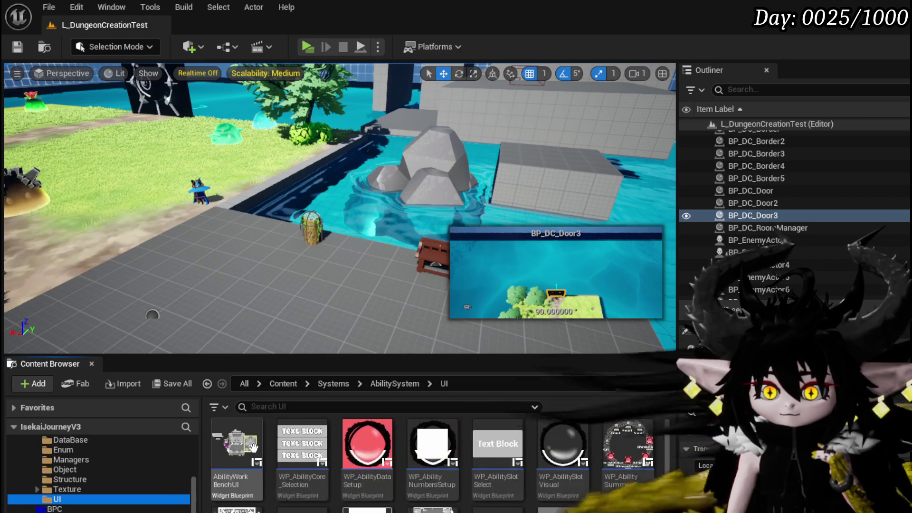
Step: Open AbilityWorkBenchUI and edit its WP_CardCreation widget
{"action": "double_click", "coordinate": [236, 445]}
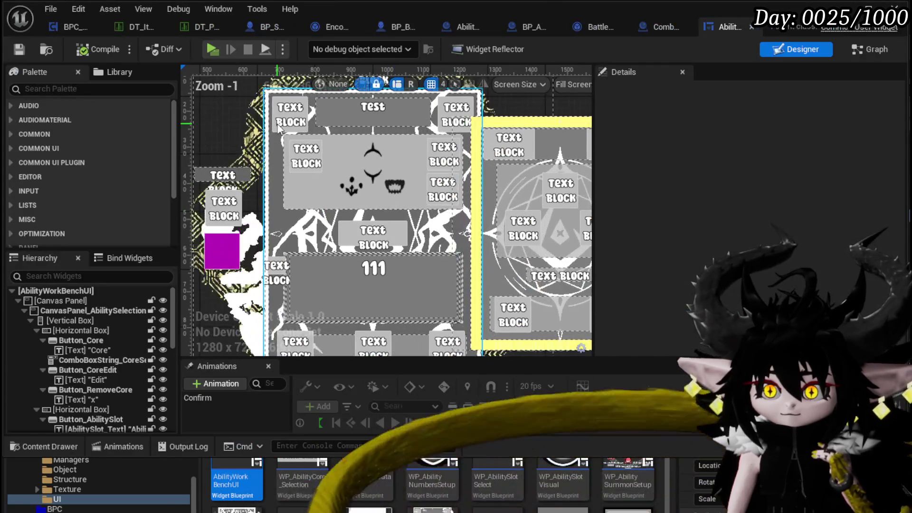
{"action": "left_click", "coordinate": [374, 178]}
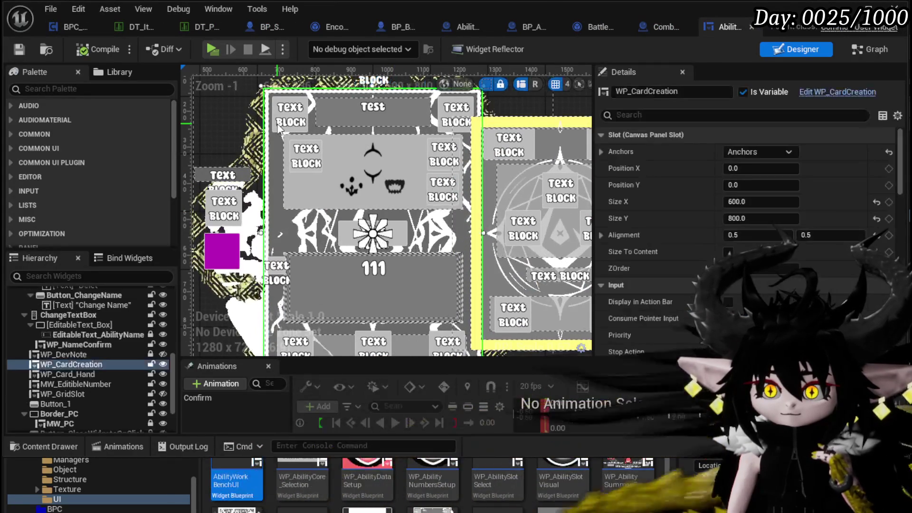
{"action": "left_click", "coordinate": [852, 94]}
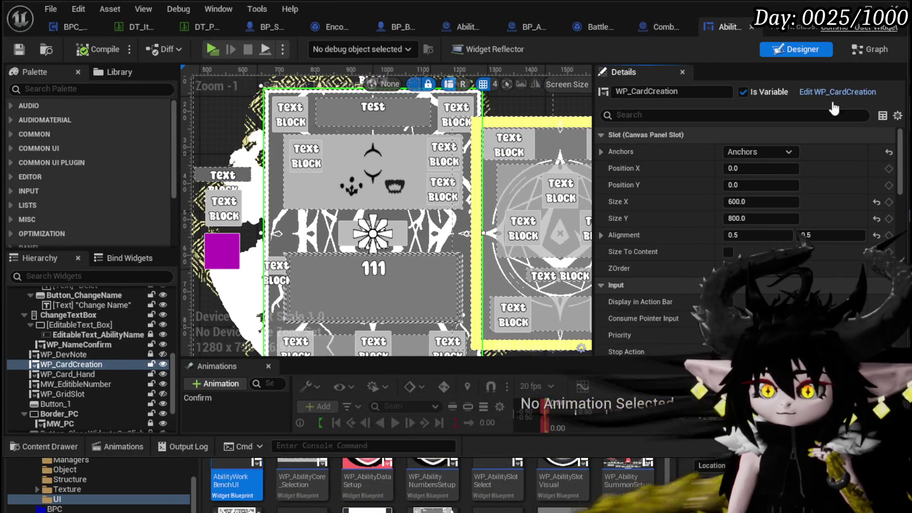
Step: Inspect WP_CardCreation's MW_Button_AP and WP_ButtonWidget_Anim buttons and its event graph, then close it
{"action": "left_click", "coordinate": [433, 258]}
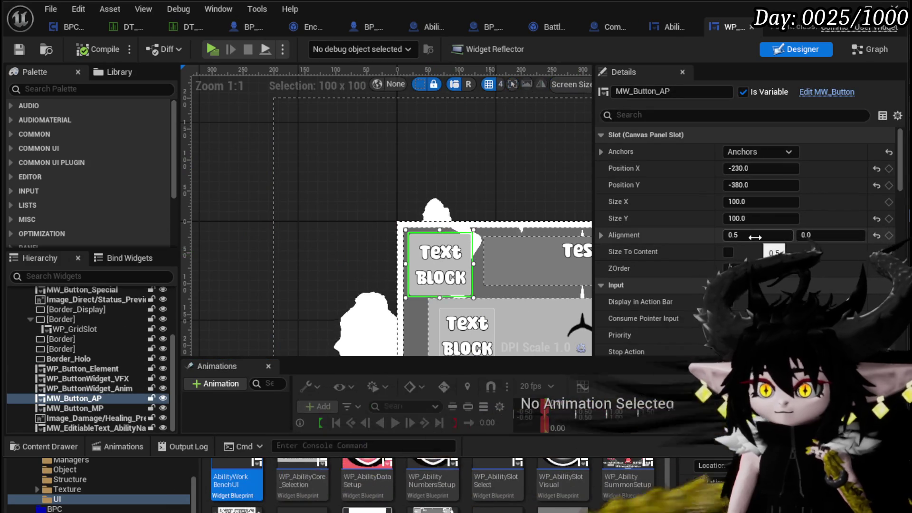
{"action": "scroll", "coordinate": [403, 194], "scroll_direction": "down", "scroll_amount": 2}
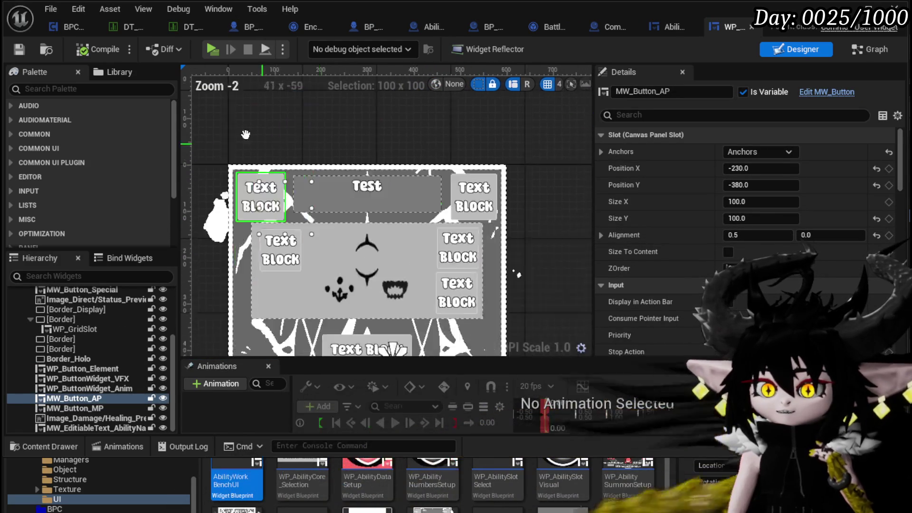
{"action": "left_click", "coordinate": [472, 225]}
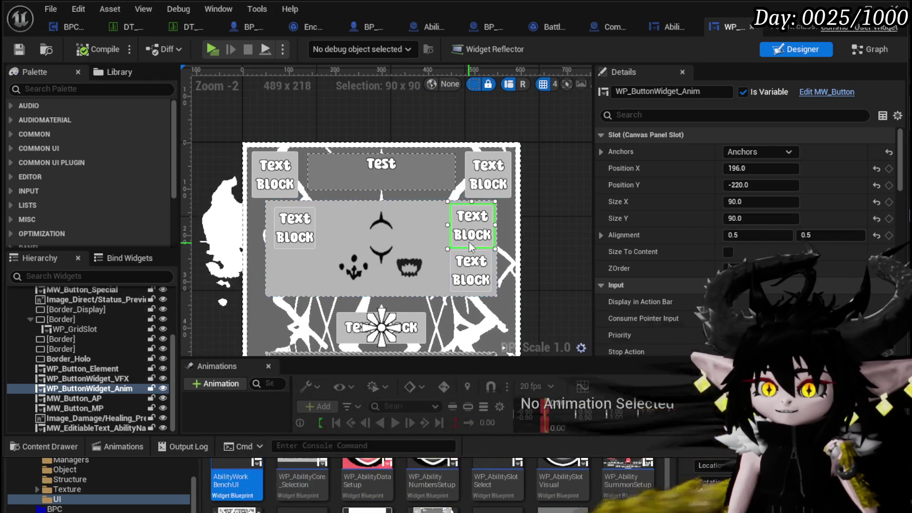
{"action": "key", "text": "ctrl+shift+g"}
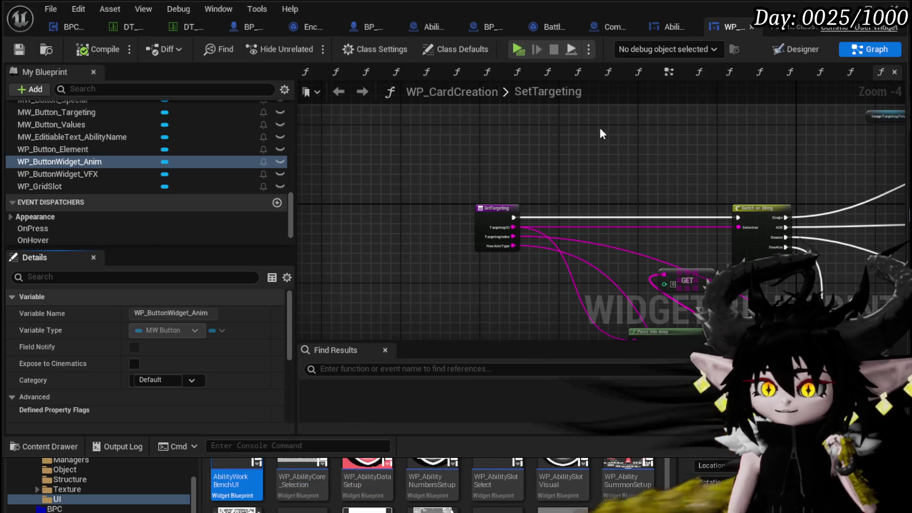
{"action": "left_click", "coordinate": [751, 27]}
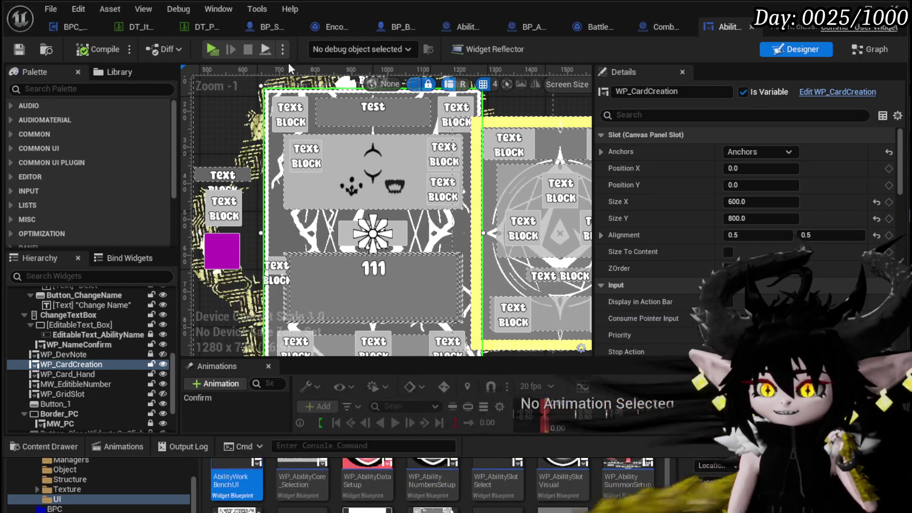
{"action": "left_click", "coordinate": [520, 151]}
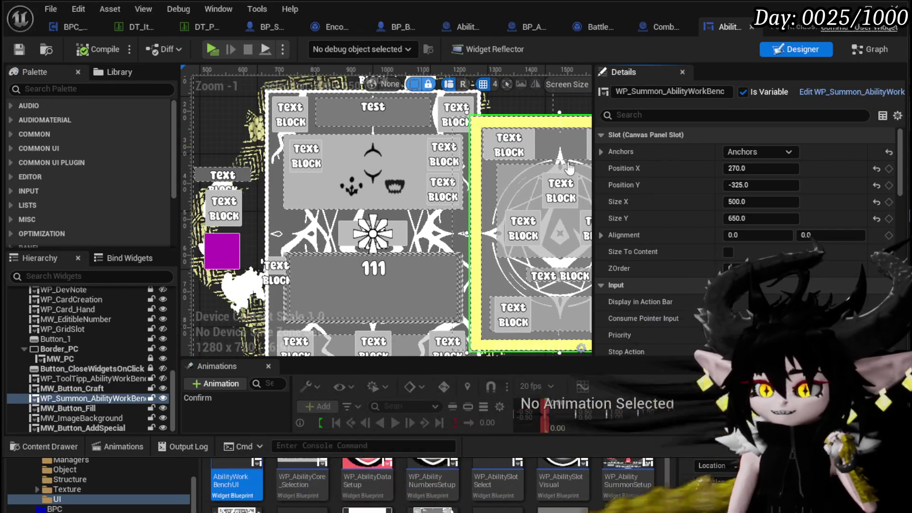
Step: Open WP_Summon_AbilityWorkBench and select the horizontal box holding the top buttons
{"action": "double_click", "coordinate": [520, 151]}
{"action": "left_click", "coordinate": [496, 265]}
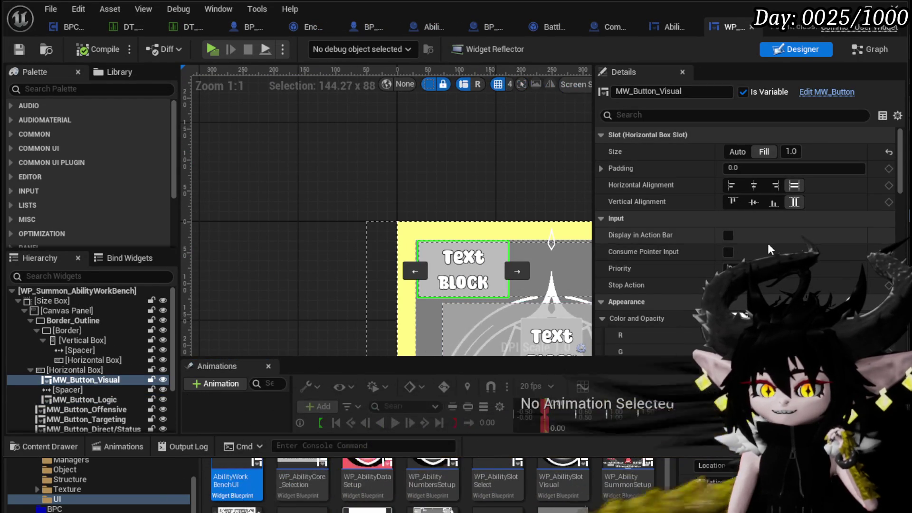
{"action": "scroll", "coordinate": [766, 236], "scroll_direction": "down", "scroll_amount": 5}
{"action": "scroll", "coordinate": [767, 237], "scroll_direction": "down", "scroll_amount": 3}
{"action": "scroll", "coordinate": [760, 233], "scroll_direction": "up", "scroll_amount": 8}
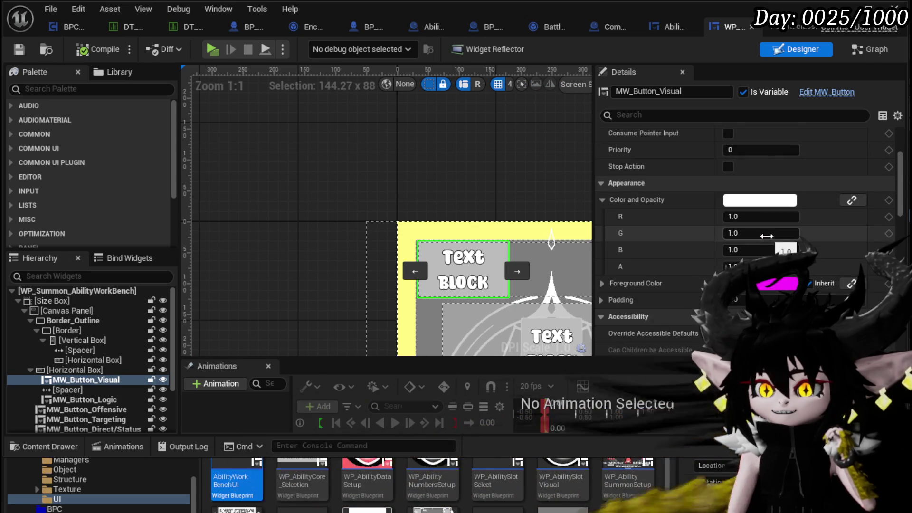
{"action": "left_click", "coordinate": [86, 370]}
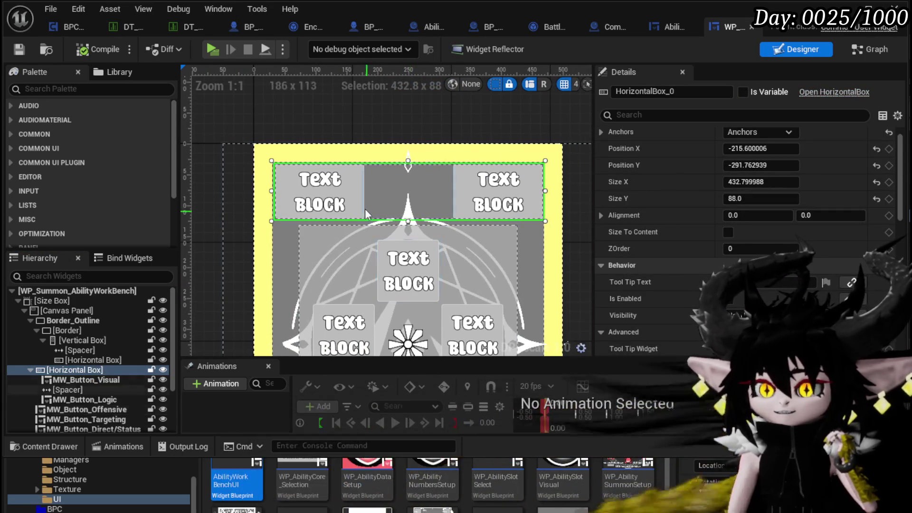
Step: Set both the left and right top buttons to Auto size, centering the left one horizontally
{"action": "left_click", "coordinate": [337, 203]}
{"action": "left_click", "coordinate": [411, 197]}
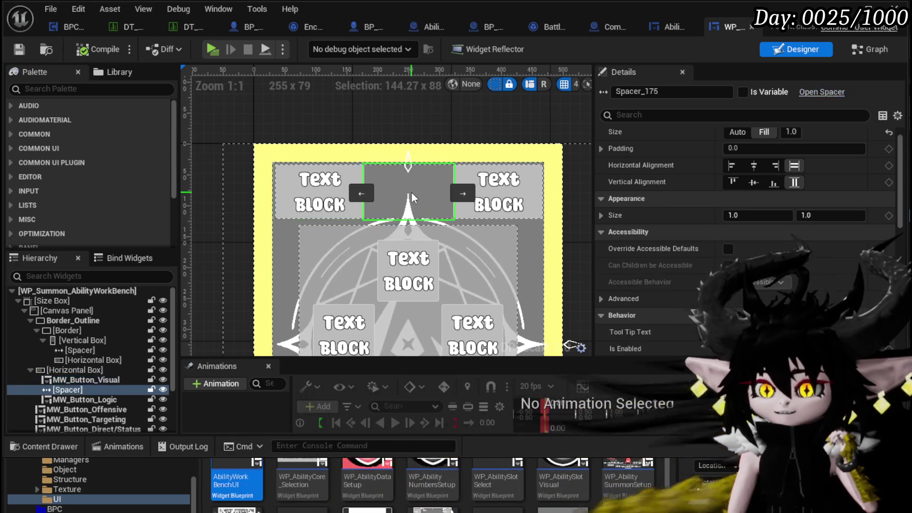
{"action": "left_click", "coordinate": [314, 192]}
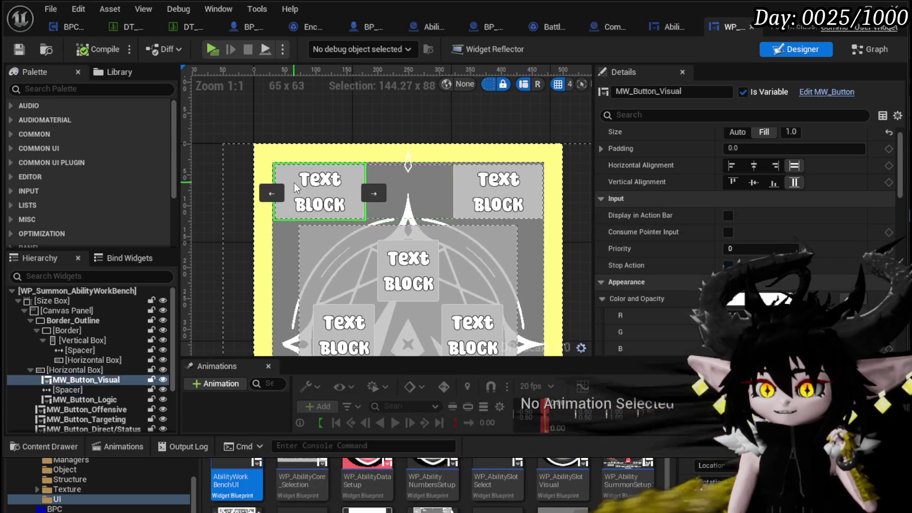
{"action": "left_click", "coordinate": [739, 131]}
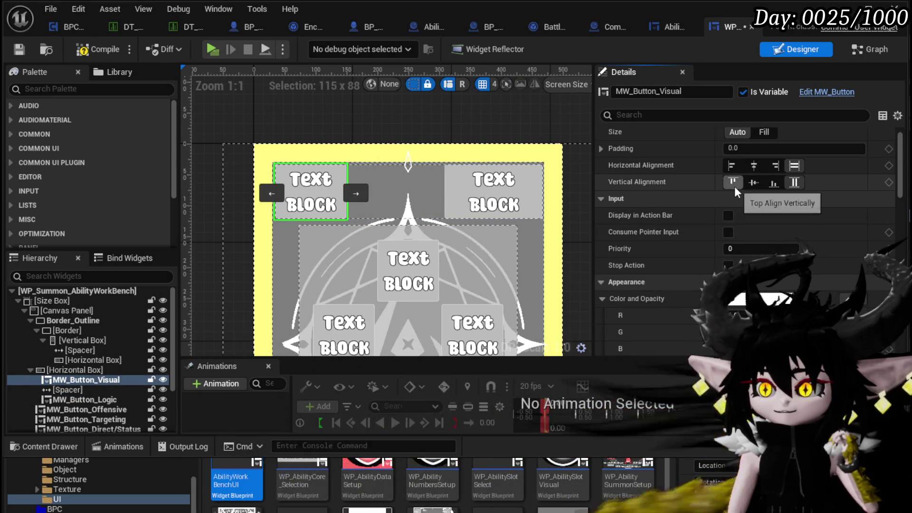
{"action": "left_click", "coordinate": [754, 165]}
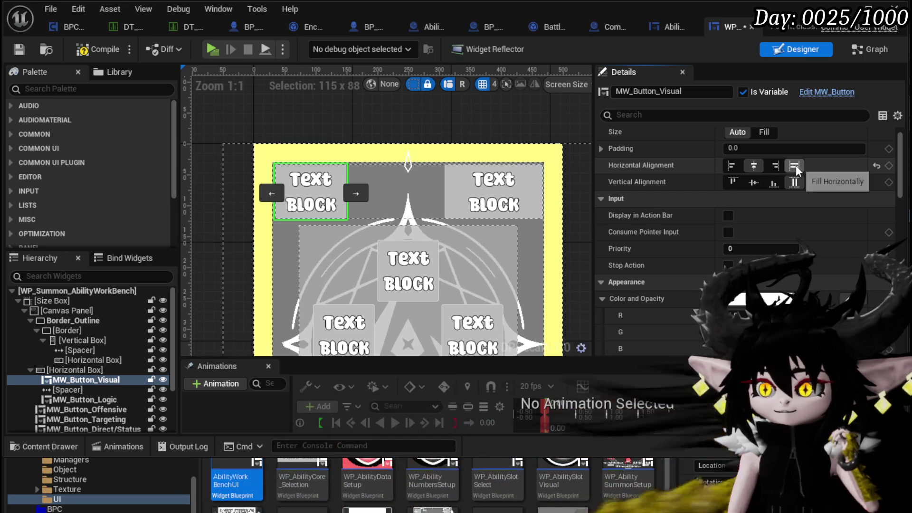
{"action": "left_click", "coordinate": [492, 188]}
{"action": "left_click", "coordinate": [738, 133]}
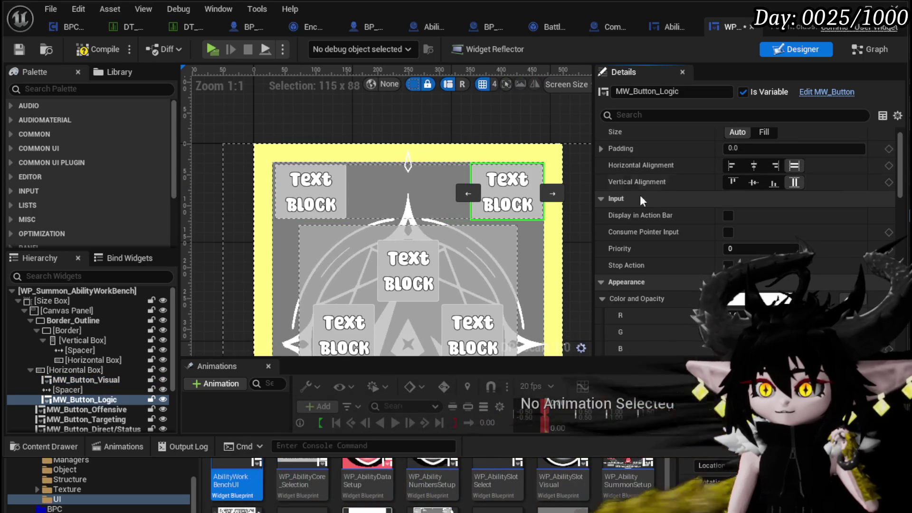
Step: Compile the widget blueprint and close the WP_Summon_AbilityWorkBench editor
{"action": "left_click", "coordinate": [94, 54]}
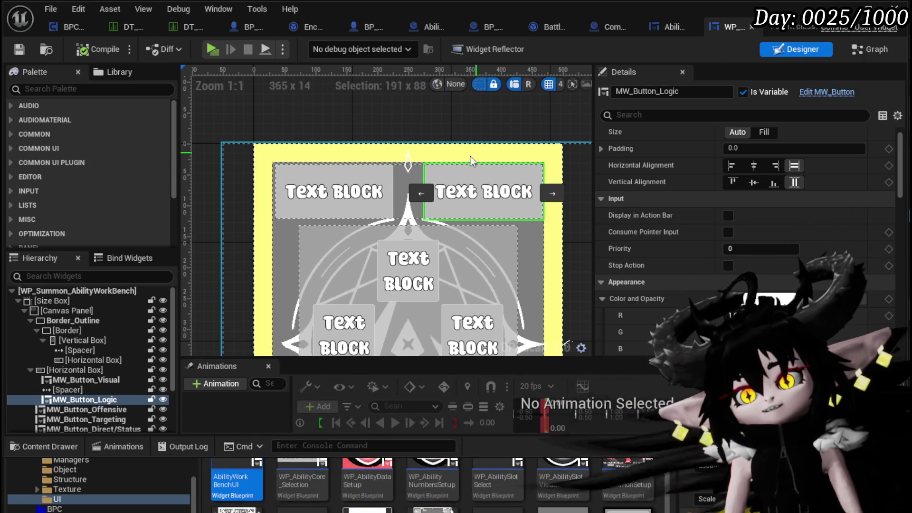
{"action": "left_click", "coordinate": [397, 172]}
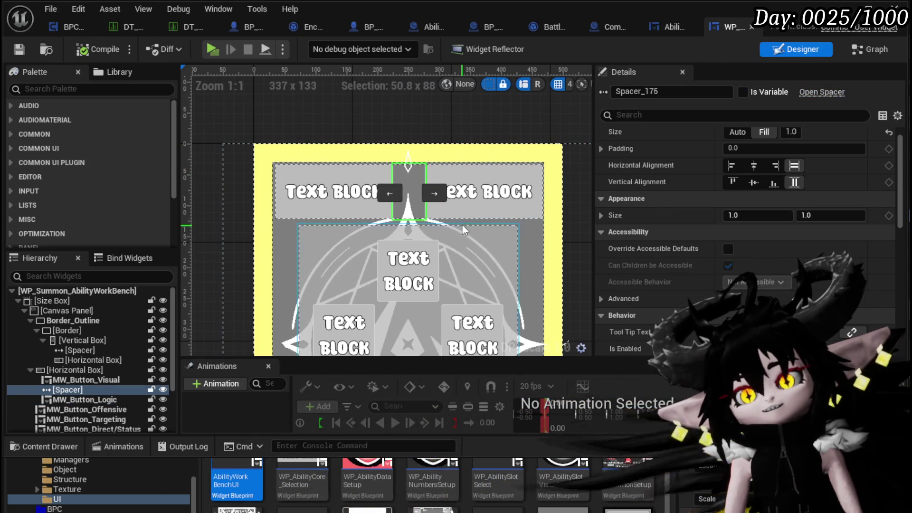
{"action": "left_click", "coordinate": [486, 197]}
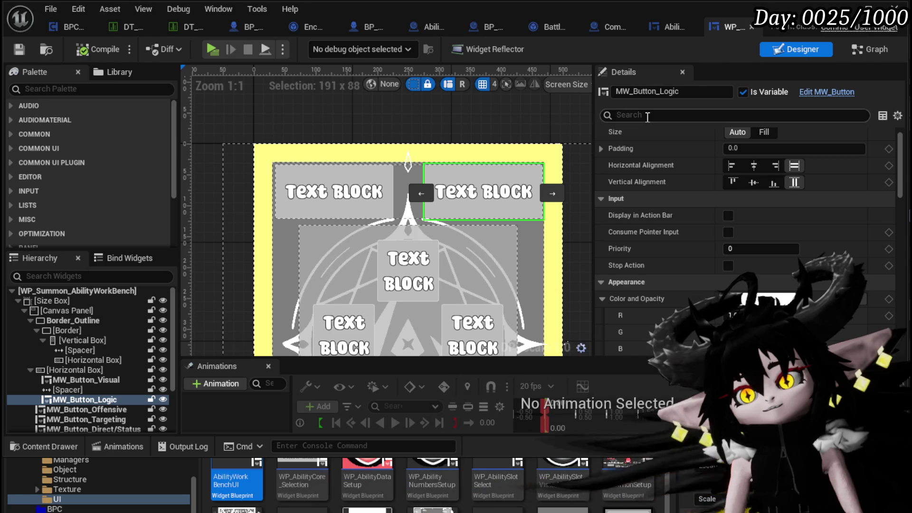
{"action": "left_click", "coordinate": [751, 27]}
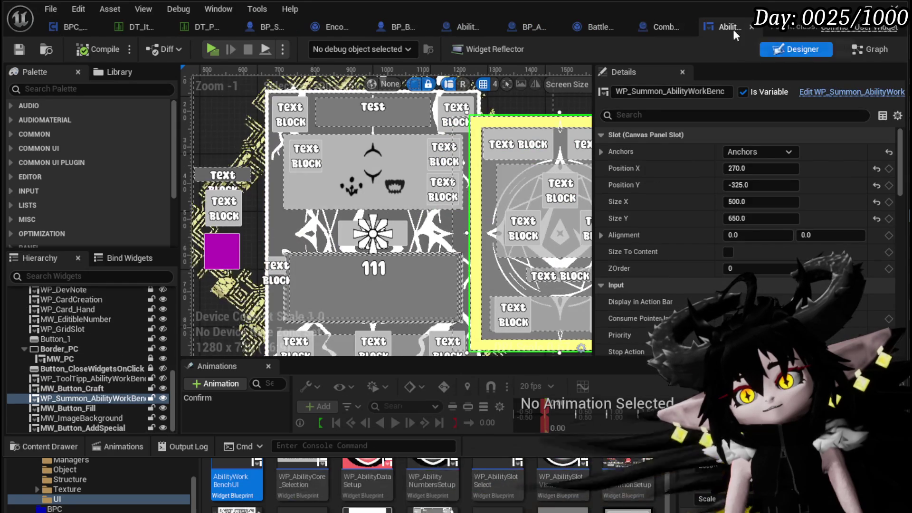
Step: Close the AbilityWorkBenchUI editor and the Combat_Manager blueprint window
{"action": "left_click", "coordinate": [751, 27]}
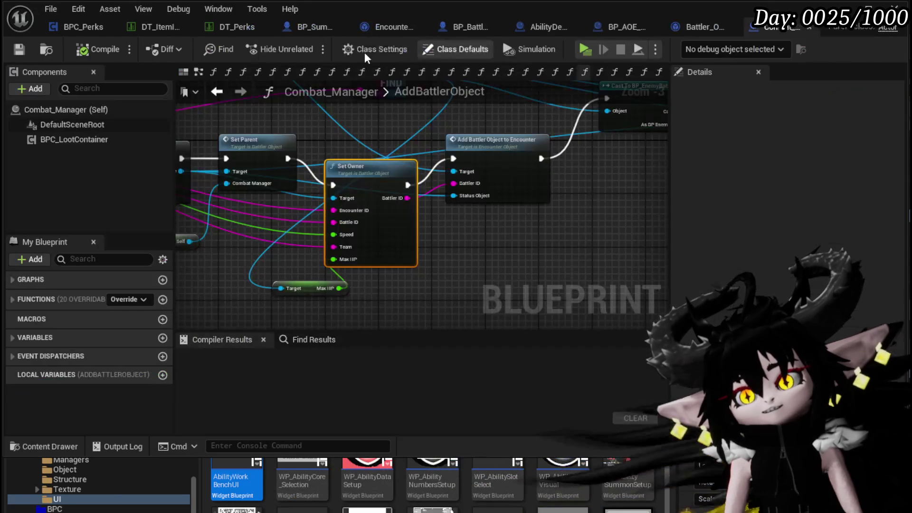
{"action": "left_click", "coordinate": [896, 8]}
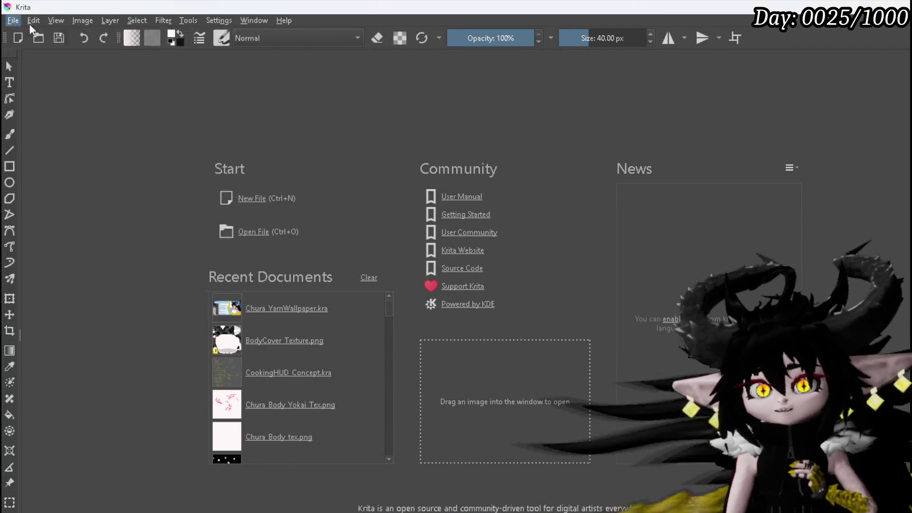
Step: Start a new Krita document with a custom 100 px width instead of a preset size
{"action": "left_click", "coordinate": [13, 20]}
{"action": "key", "text": "Escape"}
{"action": "key", "text": "ctrl+n"}
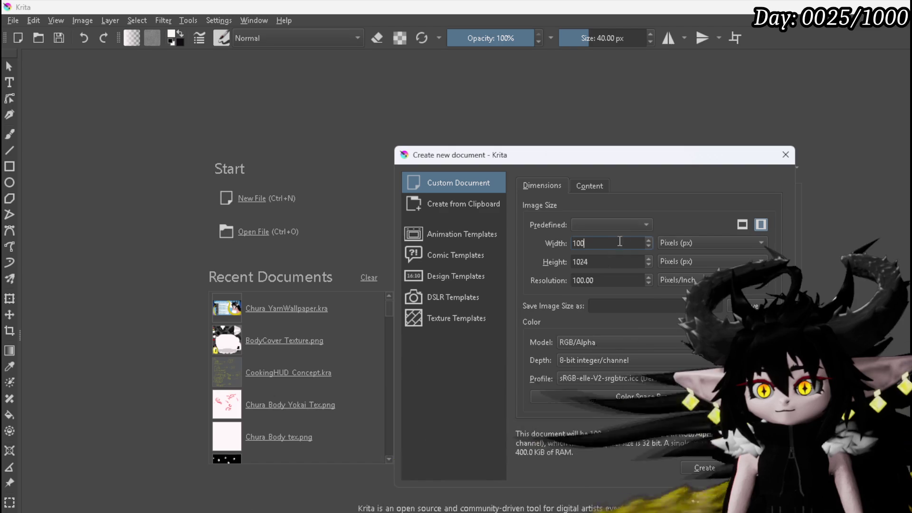
{"action": "left_click", "coordinate": [597, 225]}
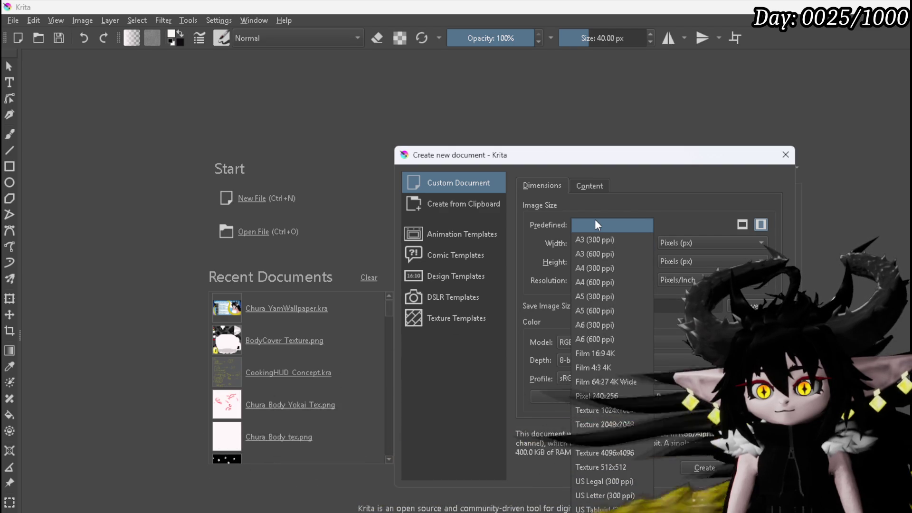
{"action": "left_click", "coordinate": [596, 222]}
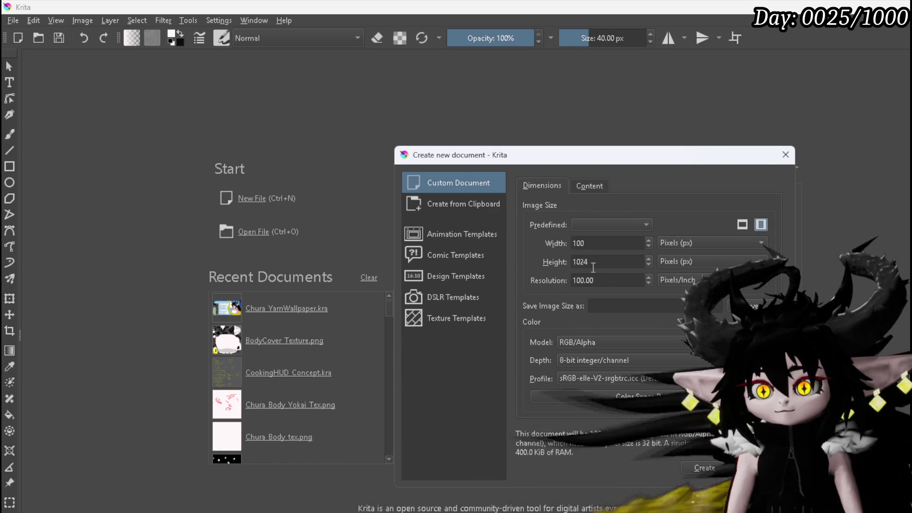
Step: Create the blank canvas and paint a small left-right mirrored red stroke at its centre
{"action": "key", "text": "Return"}
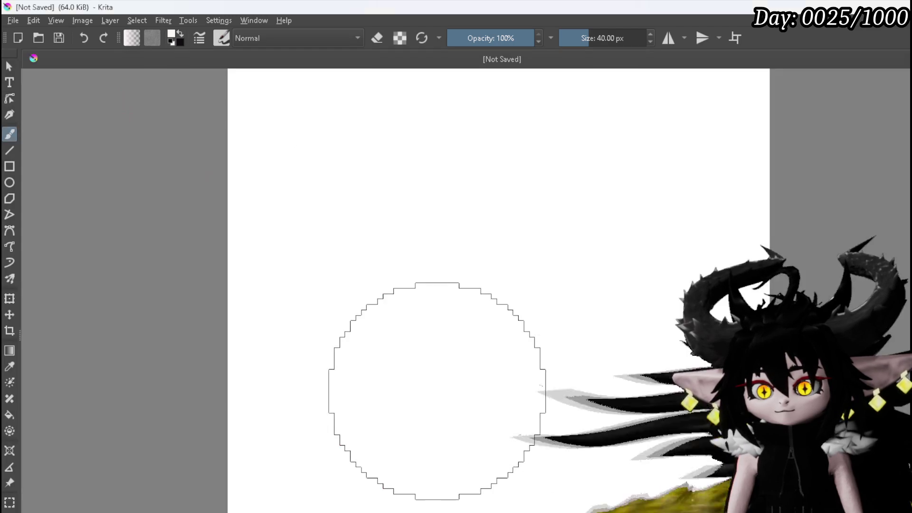
{"action": "scroll", "coordinate": [438, 375], "scroll_direction": "down", "scroll_amount": 1}
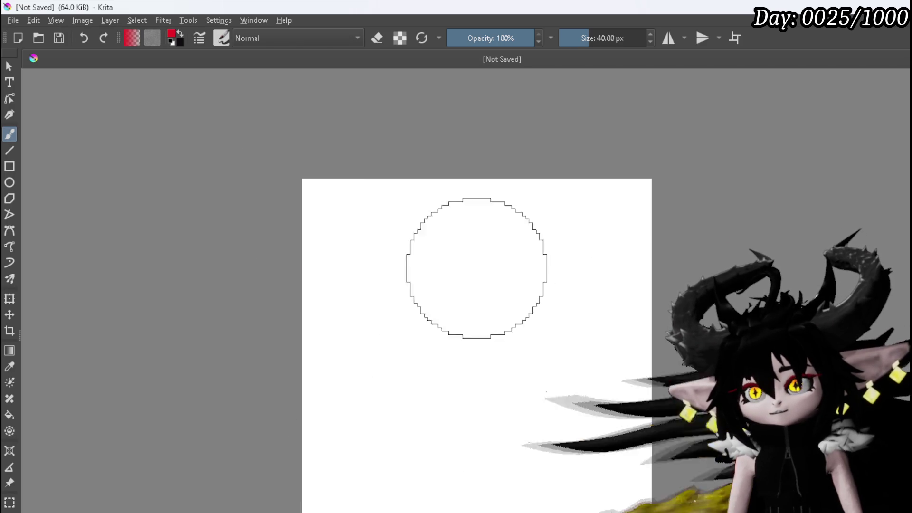
{"action": "left_click", "coordinate": [668, 38]}
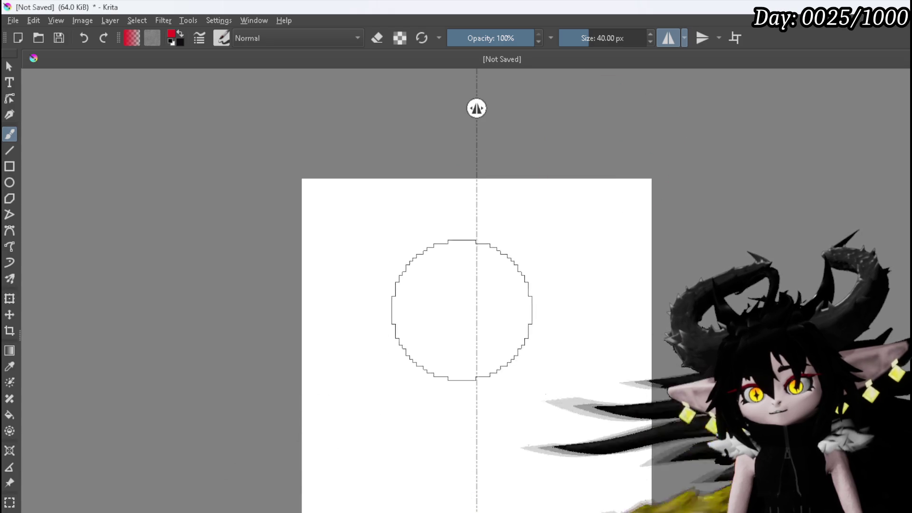
{"action": "mouse_move", "coordinate": [459, 307]}
{"action": "left_mouse_down"}
{"action": "mouse_move", "coordinate": [471, 286]}
{"action": "mouse_move", "coordinate": [450, 325]}
{"action": "mouse_move", "coordinate": [426, 328]}
{"action": "mouse_move", "coordinate": [427, 397]}
{"action": "mouse_move", "coordinate": [447, 339]}
{"action": "mouse_move", "coordinate": [438, 337]}
{"action": "left_mouse_up"}
Step: With vertical mirroring also on, paint the red padlock body, four lobes and diagonal chain arms
{"action": "left_click", "coordinate": [703, 38]}
{"action": "left_click_drag", "start_coordinate": [546, 309], "coordinate": [546, 395]}
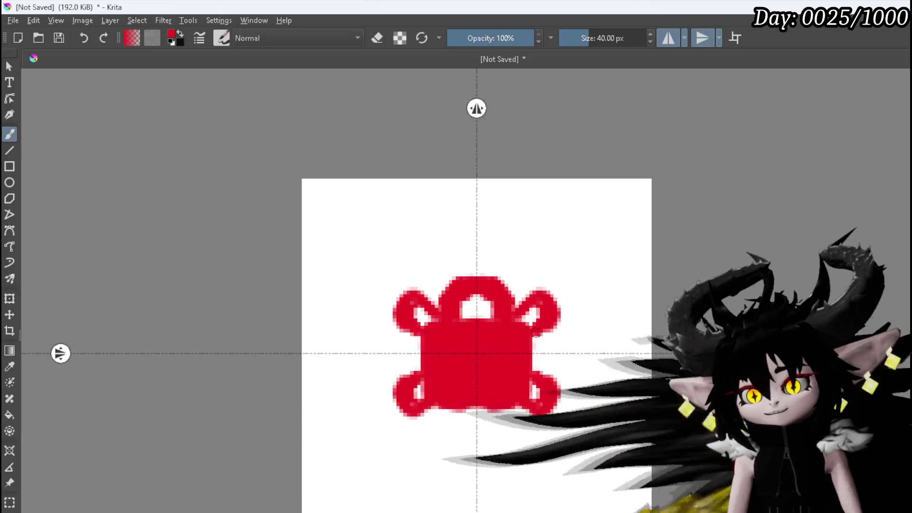
{"action": "left_click_drag", "start_coordinate": [536, 342], "coordinate": [536, 339]}
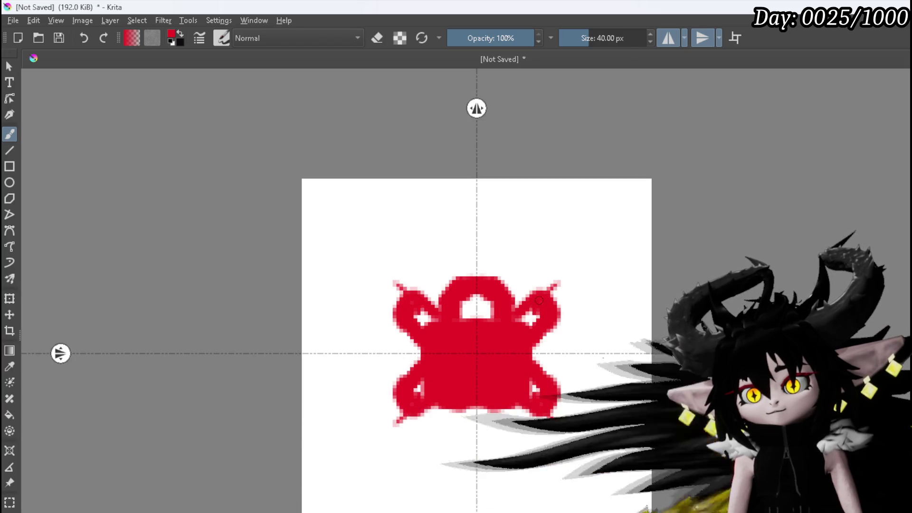
{"action": "mouse_move", "coordinate": [564, 278]}
{"action": "left_mouse_down"}
{"action": "mouse_move", "coordinate": [580, 286]}
{"action": "mouse_move", "coordinate": [563, 303]}
{"action": "mouse_move", "coordinate": [606, 252]}
{"action": "mouse_move", "coordinate": [599, 243]}
{"action": "left_mouse_up"}
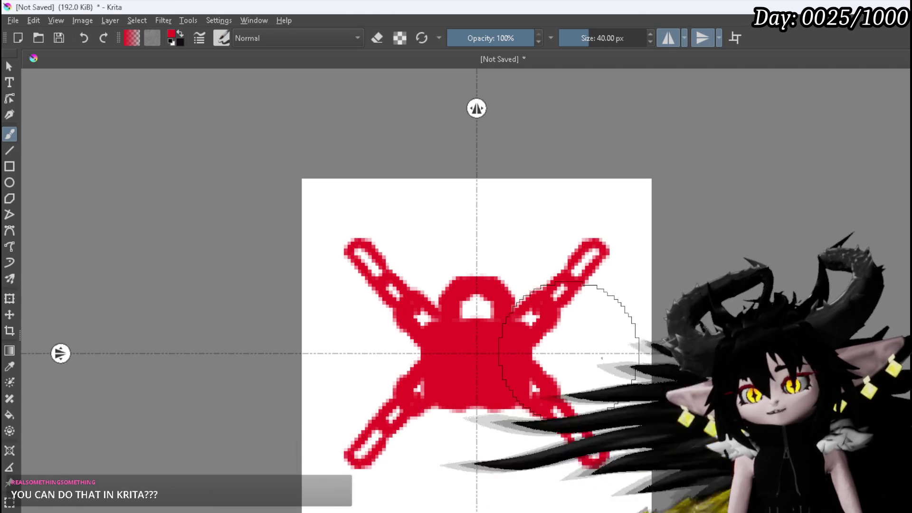
Step: Undo the two red arm strokes, reset the colour to black, and dab mirrored chain marks into the lobes
{"action": "key", "text": "ctrl+z"}
{"action": "key", "text": "ctrl+z"}
{"action": "key", "text": "ctrl+z"}
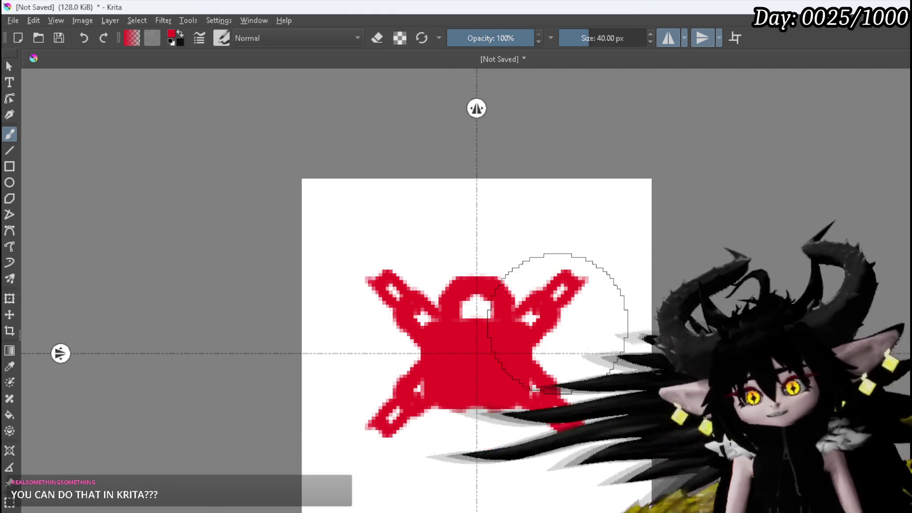
{"action": "key", "text": "ctrl+z"}
{"action": "key", "text": "ctrl+z"}
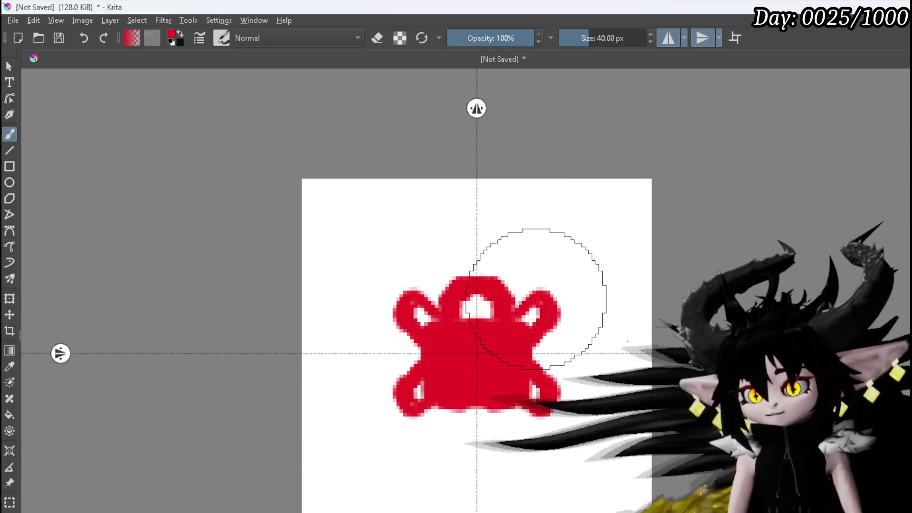
{"action": "key", "text": "d"}
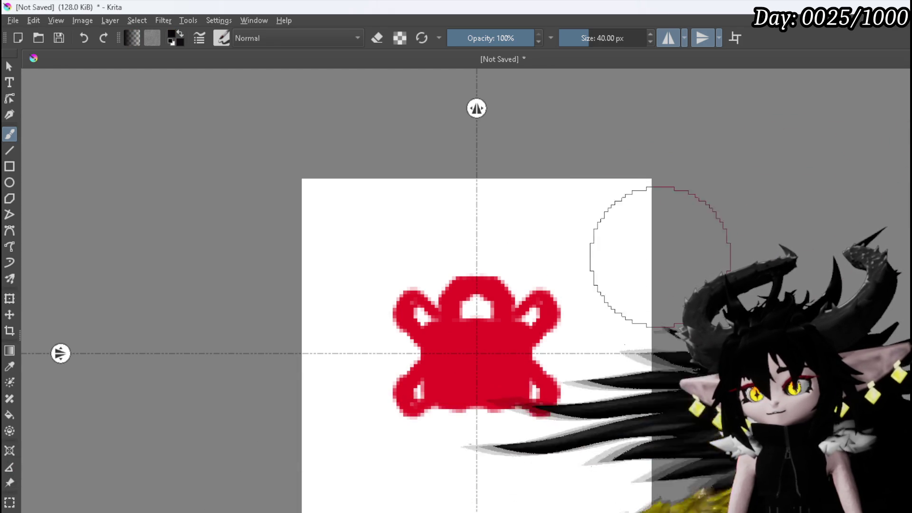
{"action": "left_click", "coordinate": [536, 306]}
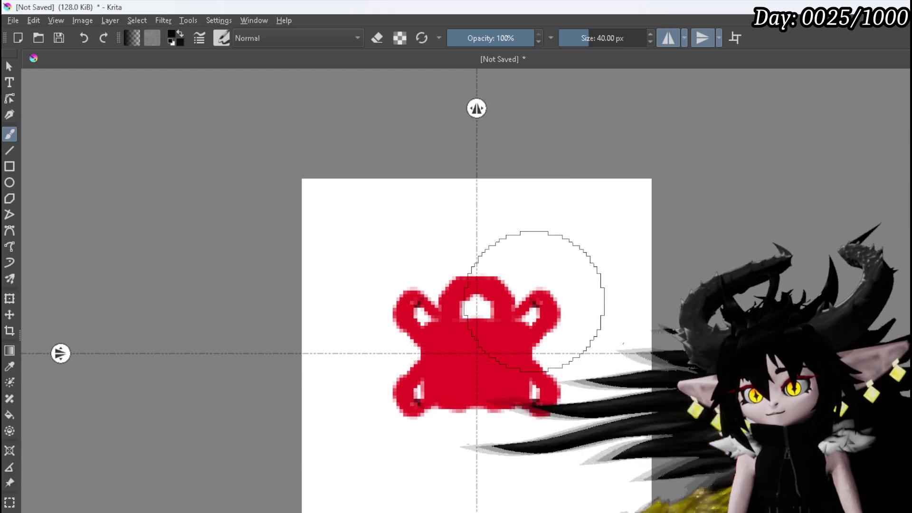
{"action": "left_click", "coordinate": [536, 307]}
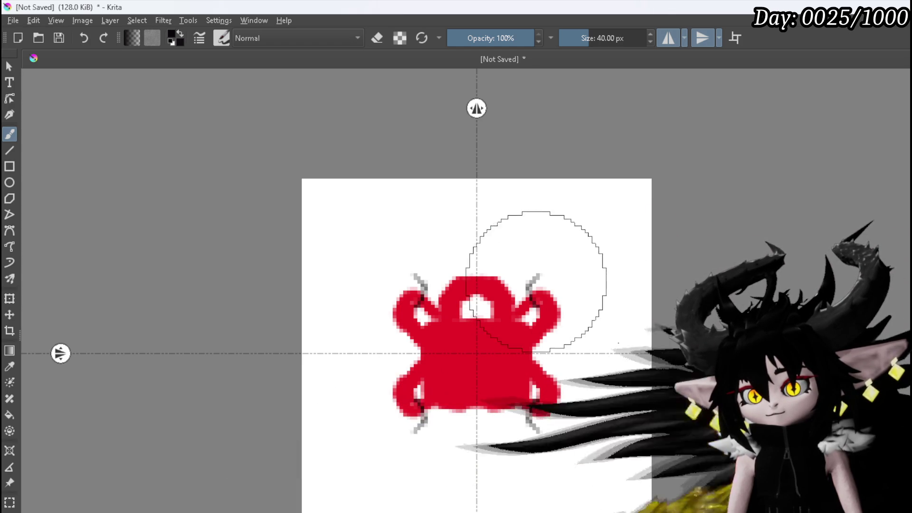
Step: Paint mirrored chain strokes diagonally to all four canvas corners, adding grey shading and black link details
{"action": "mouse_move", "coordinate": [528, 285]}
{"action": "left_mouse_down"}
{"action": "mouse_move", "coordinate": [559, 257]}
{"action": "mouse_move", "coordinate": [573, 295]}
{"action": "left_mouse_up"}
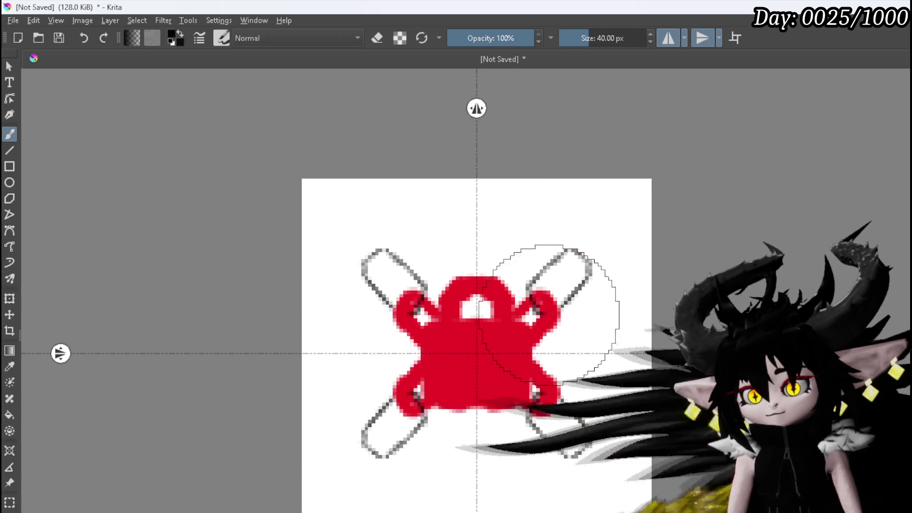
{"action": "mouse_move", "coordinate": [563, 273]}
{"action": "left_mouse_down"}
{"action": "mouse_move", "coordinate": [549, 289]}
{"action": "mouse_move", "coordinate": [570, 280]}
{"action": "left_mouse_up"}
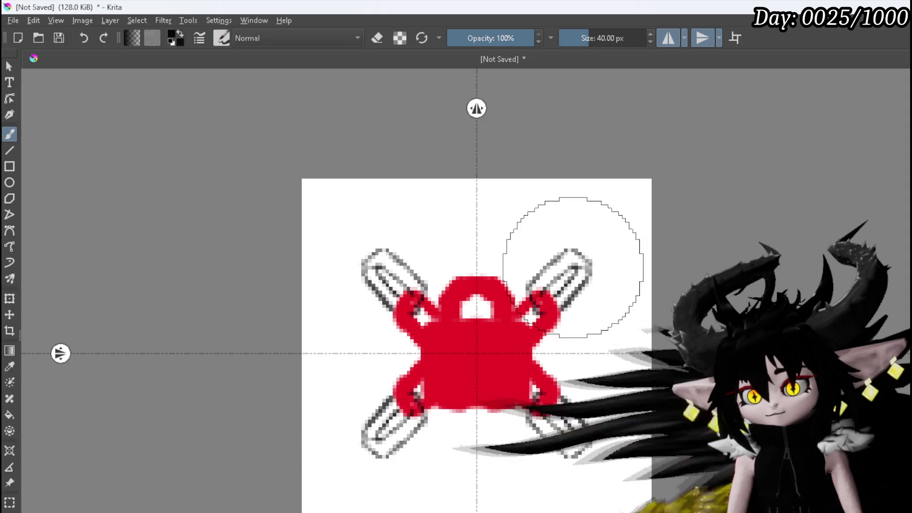
{"action": "left_click_drag", "start_coordinate": [616, 246], "coordinate": [563, 307]}
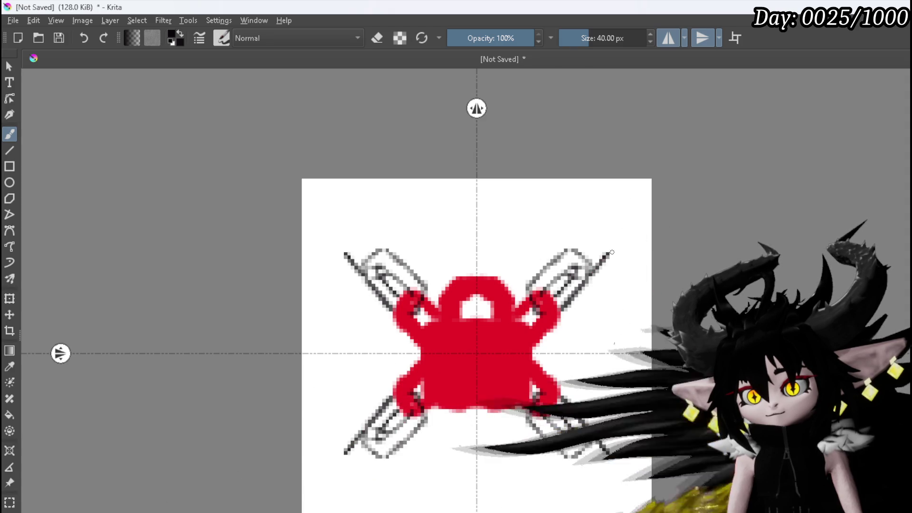
{"action": "left_click_drag", "start_coordinate": [584, 248], "coordinate": [608, 222]}
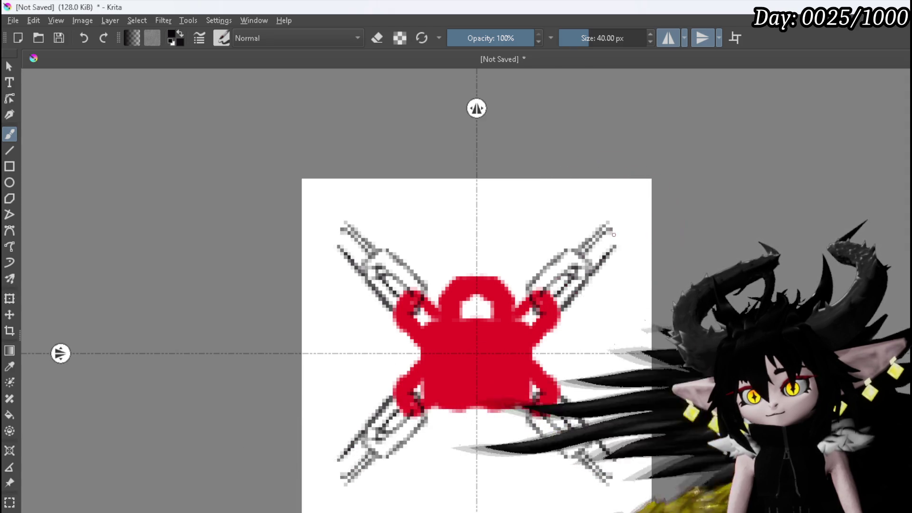
{"action": "mouse_move", "coordinate": [614, 223]}
{"action": "left_mouse_down"}
{"action": "mouse_move", "coordinate": [598, 224]}
{"action": "mouse_move", "coordinate": [613, 222]}
{"action": "left_mouse_up"}
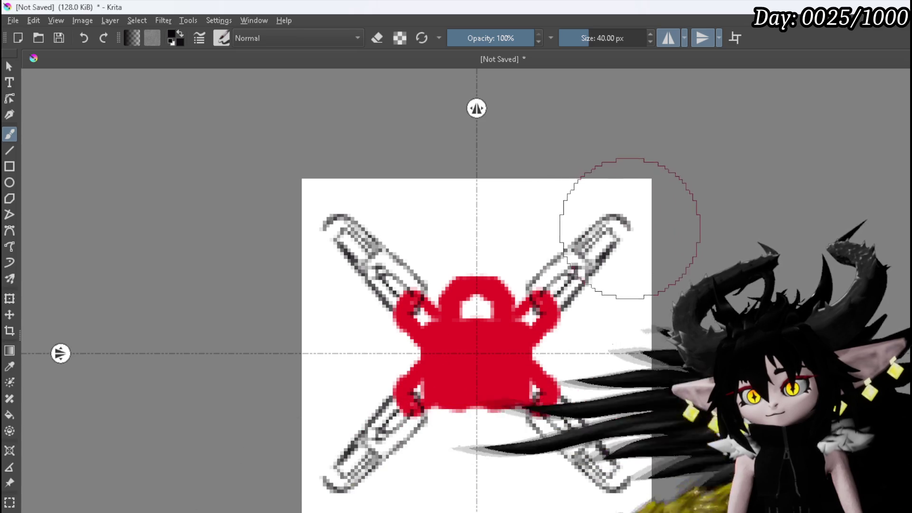
{"action": "left_click_drag", "start_coordinate": [583, 280], "coordinate": [585, 283]}
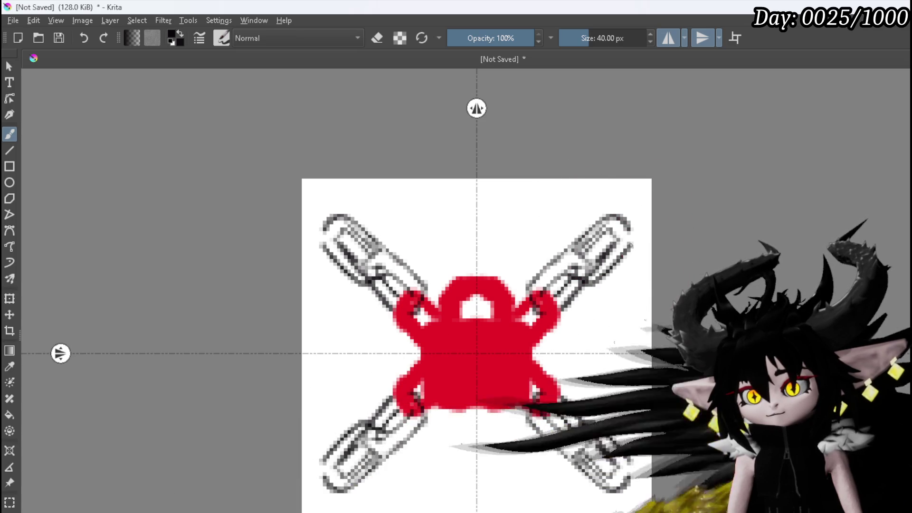
{"action": "left_click_drag", "start_coordinate": [618, 216], "coordinate": [633, 234]}
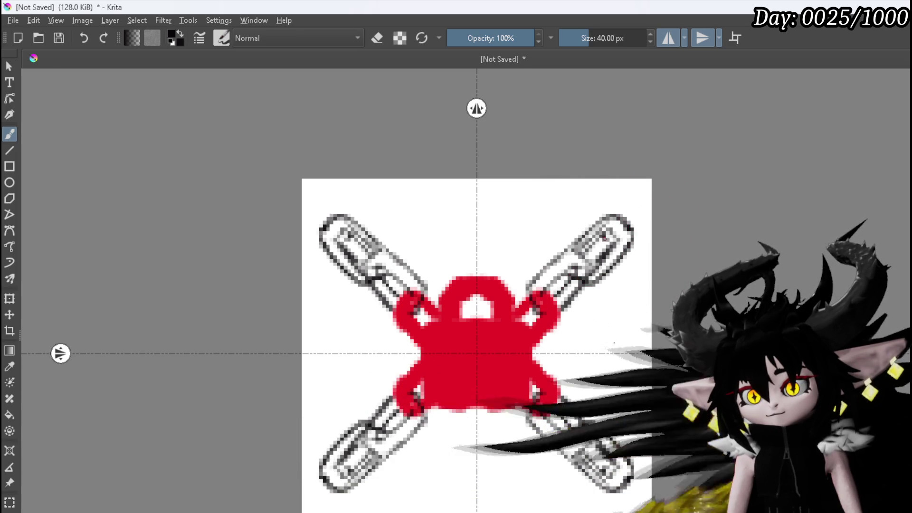
{"action": "mouse_move", "coordinate": [636, 195]}
{"action": "left_mouse_down"}
{"action": "mouse_move", "coordinate": [616, 215]}
{"action": "mouse_move", "coordinate": [636, 193]}
{"action": "left_mouse_up"}
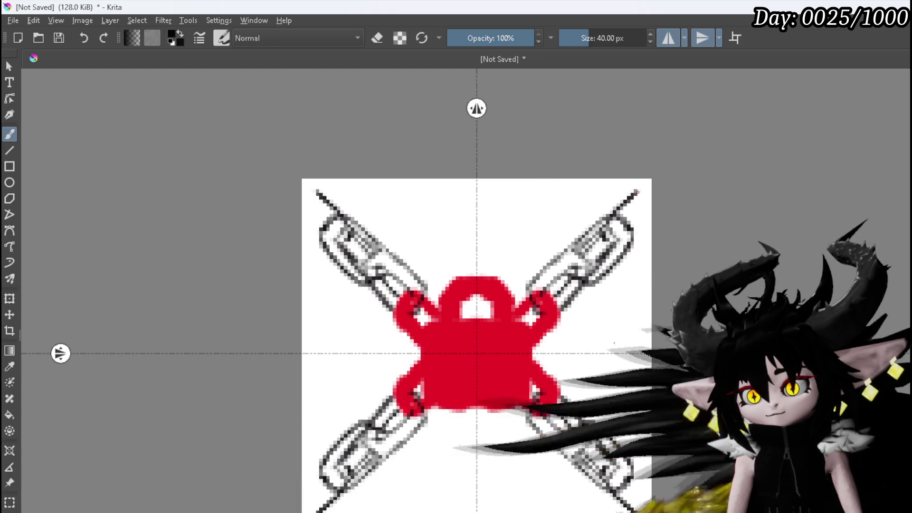
{"action": "left_click_drag", "start_coordinate": [633, 230], "coordinate": [641, 226]}
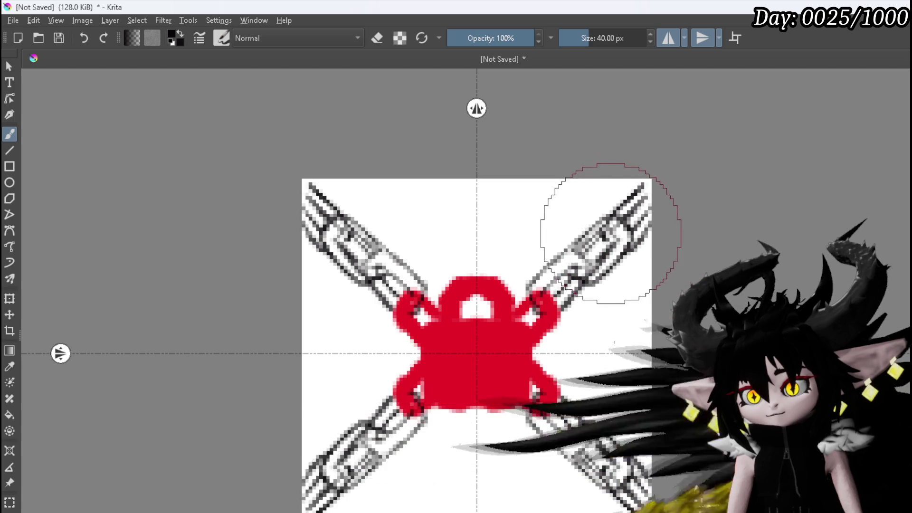
{"action": "left_click", "coordinate": [605, 230]}
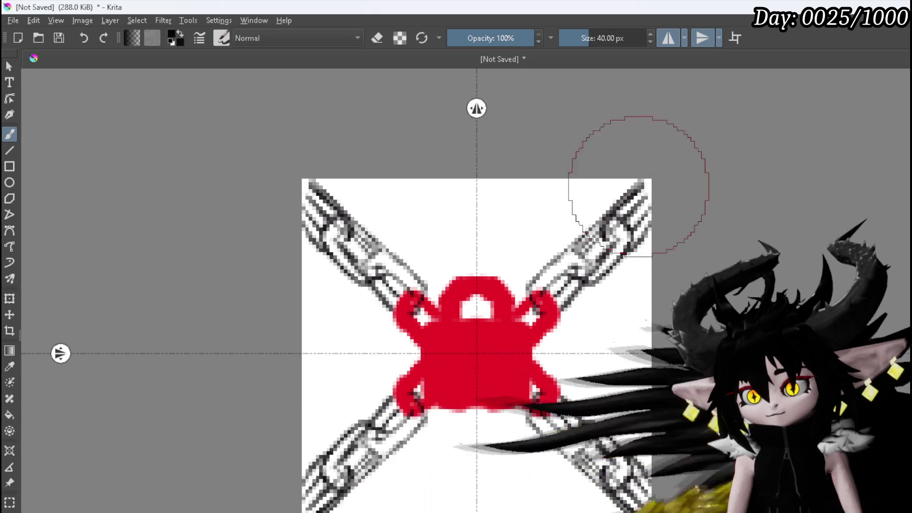
Step: Darken the top chain ends and outline the lock's red side loops in black
{"action": "left_click", "coordinate": [642, 182]}
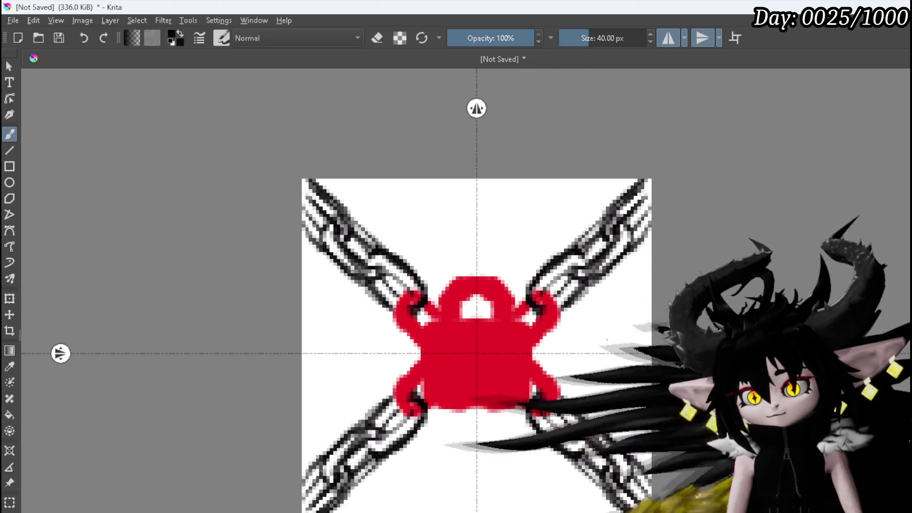
{"action": "left_click_drag", "start_coordinate": [540, 311], "coordinate": [531, 326]}
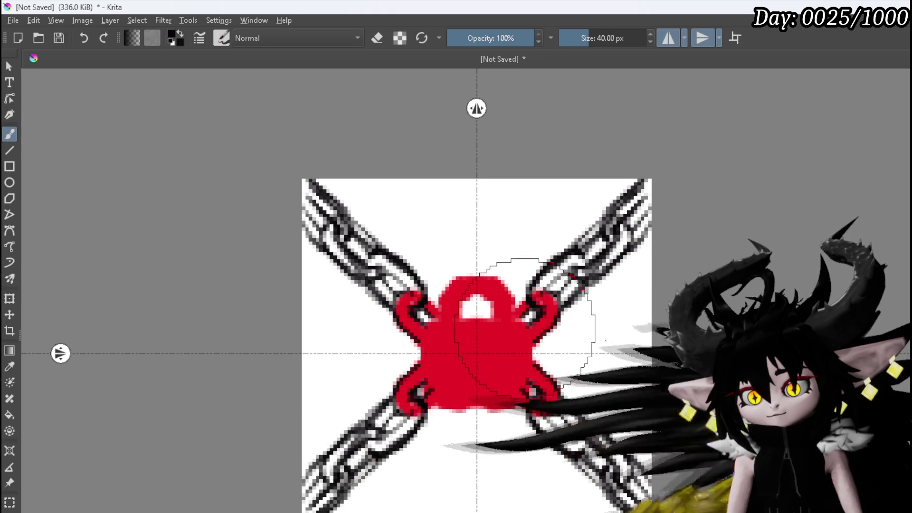
{"action": "left_click", "coordinate": [524, 322]}
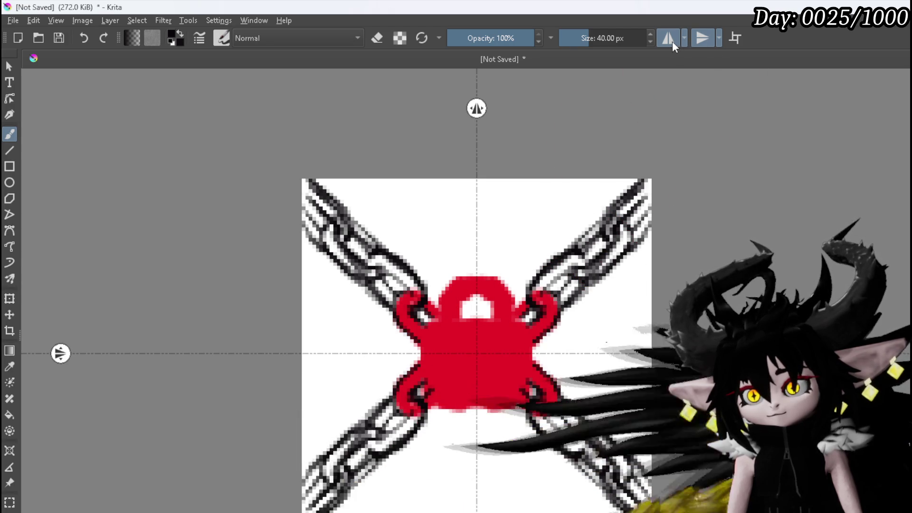
Step: With vertical mirroring off, draw the lock's top line, a black keyhole, the shackle arch and a link above
{"action": "left_click", "coordinate": [703, 38]}
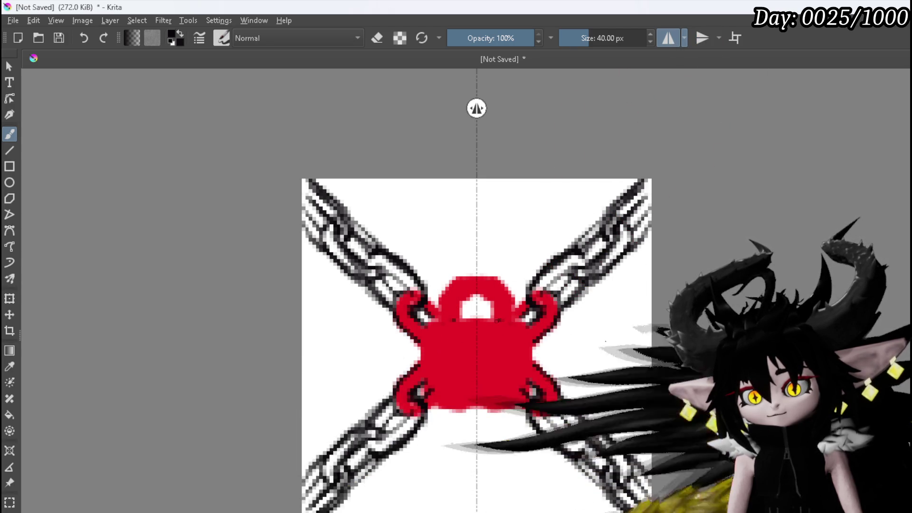
{"action": "left_click_drag", "start_coordinate": [457, 320], "coordinate": [487, 319]}
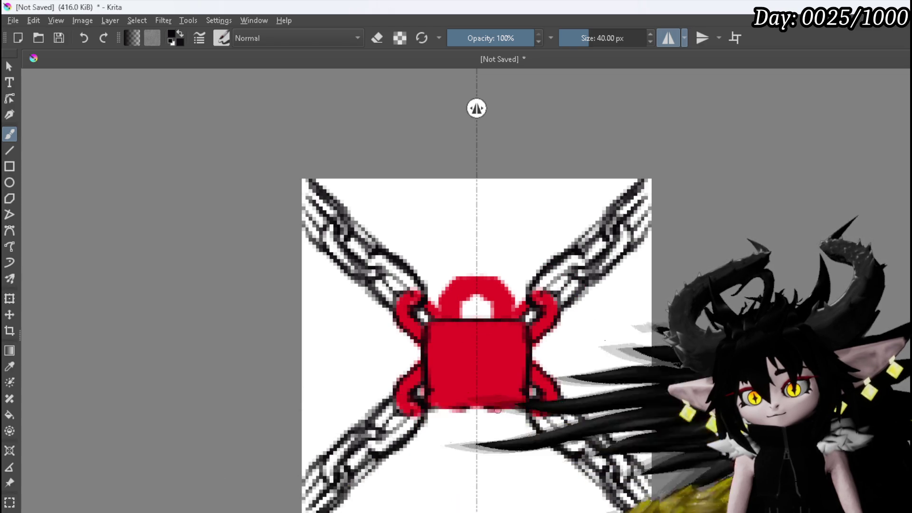
{"action": "left_click", "coordinate": [477, 351]}
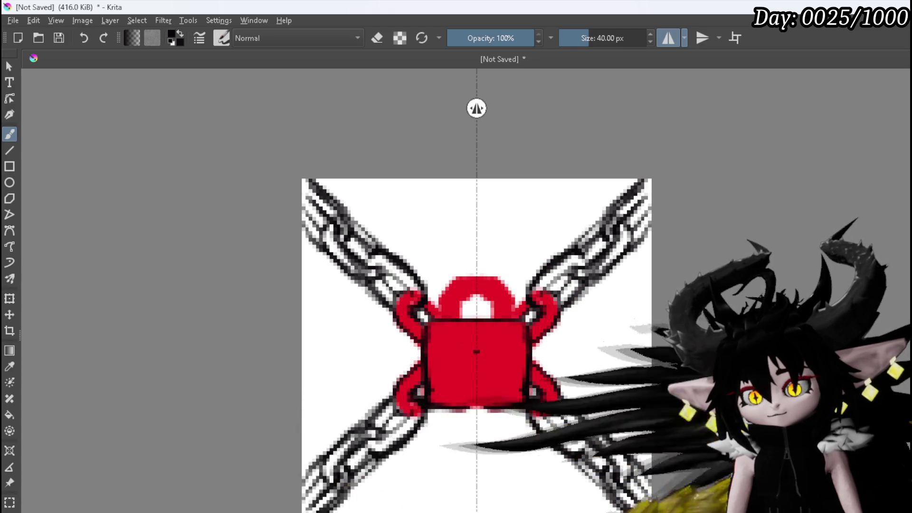
{"action": "left_click", "coordinate": [477, 360]}
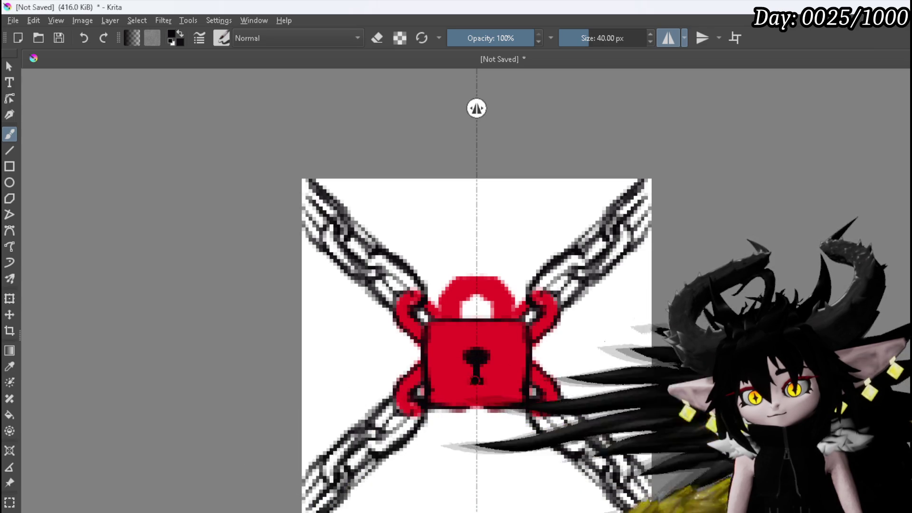
{"action": "left_click", "coordinate": [477, 380]}
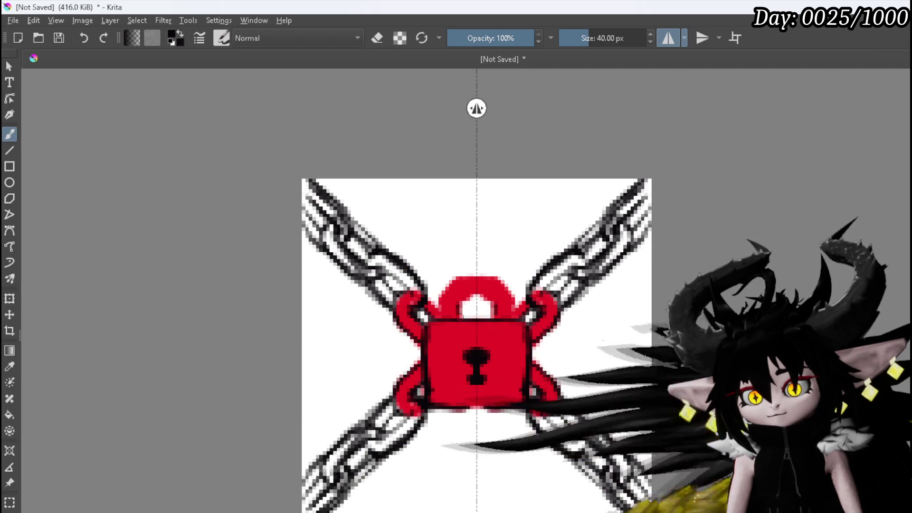
{"action": "left_click_drag", "start_coordinate": [477, 295], "coordinate": [458, 296]}
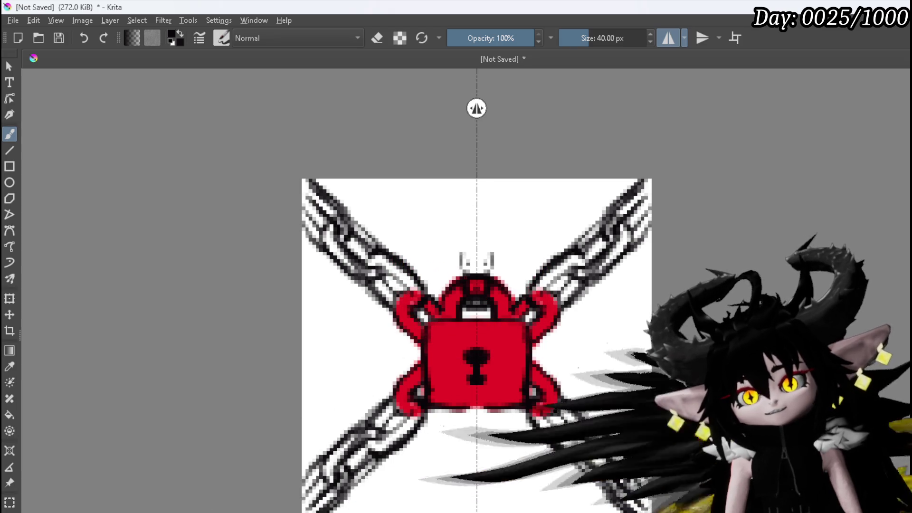
{"action": "mouse_move", "coordinate": [466, 252]}
{"action": "left_mouse_down"}
{"action": "mouse_move", "coordinate": [473, 254]}
{"action": "mouse_move", "coordinate": [471, 242]}
{"action": "mouse_move", "coordinate": [499, 262]}
{"action": "mouse_move", "coordinate": [505, 219]}
{"action": "mouse_move", "coordinate": [478, 198]}
{"action": "mouse_move", "coordinate": [467, 237]}
{"action": "left_mouse_up"}
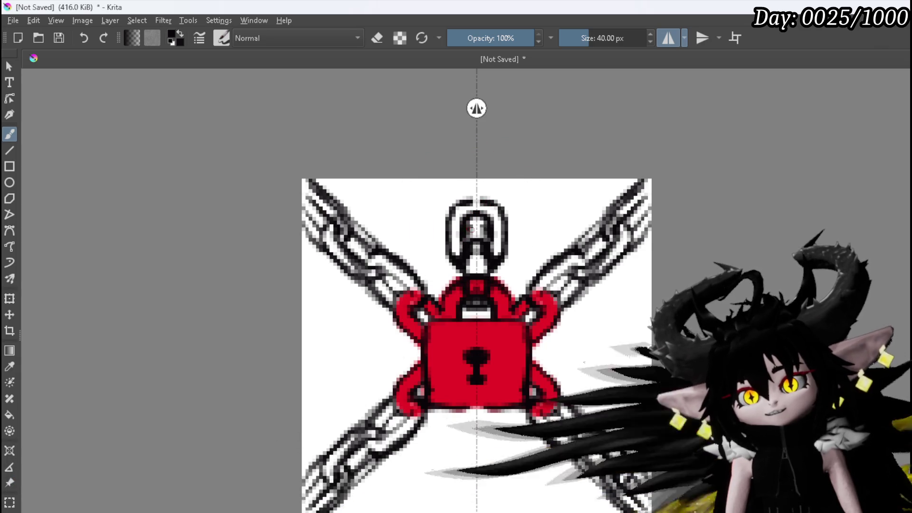
Step: Paint the shackle chain up to the canvas top edge and erase the stray pixels at its top
{"action": "left_click", "coordinate": [479, 227]}
{"action": "left_click_drag", "start_coordinate": [493, 191], "coordinate": [492, 179]}
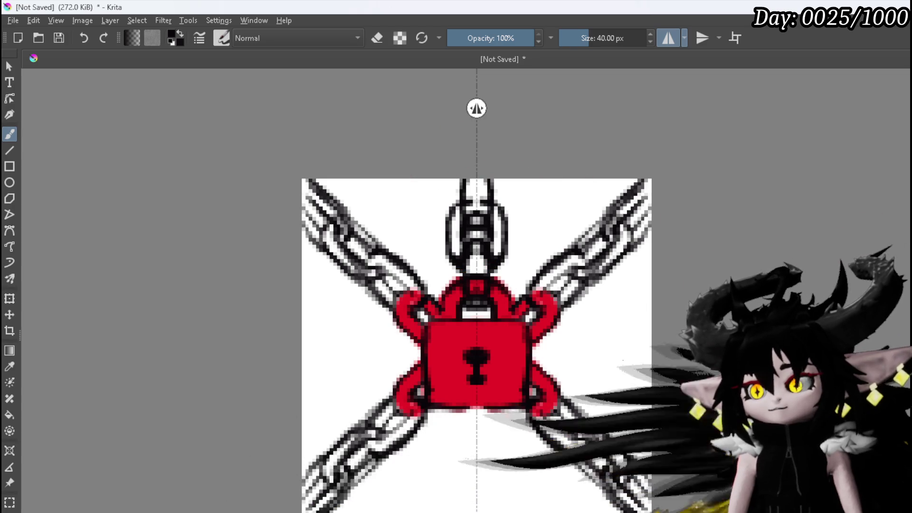
{"action": "key", "text": "e"}
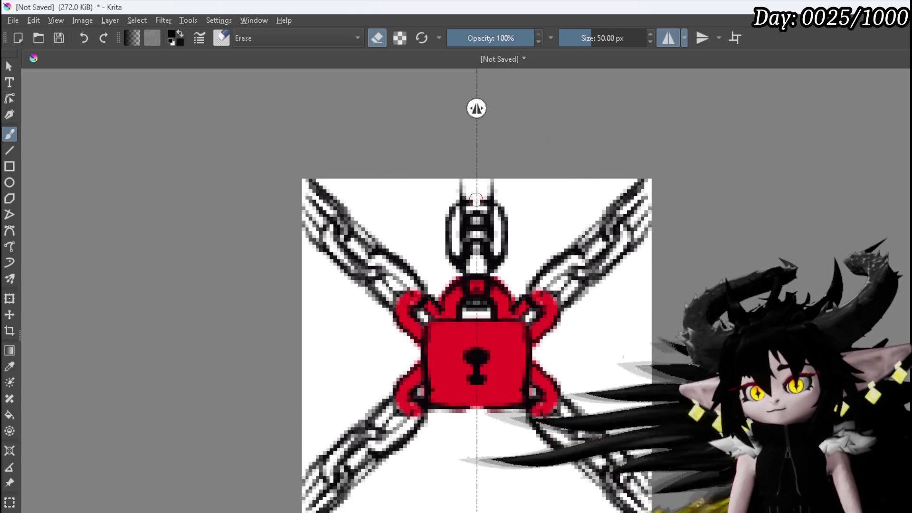
{"action": "left_click_drag", "start_coordinate": [469, 193], "coordinate": [474, 196]}
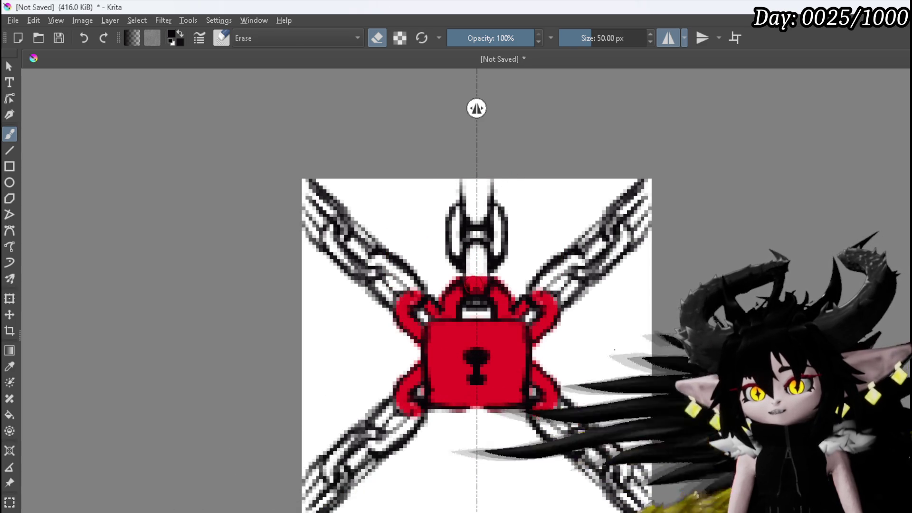
{"action": "mouse_move", "coordinate": [476, 296]}
{"action": "left_mouse_down"}
{"action": "mouse_move", "coordinate": [507, 270]}
{"action": "mouse_move", "coordinate": [570, 303]}
{"action": "mouse_move", "coordinate": [561, 320]}
{"action": "left_mouse_up"}
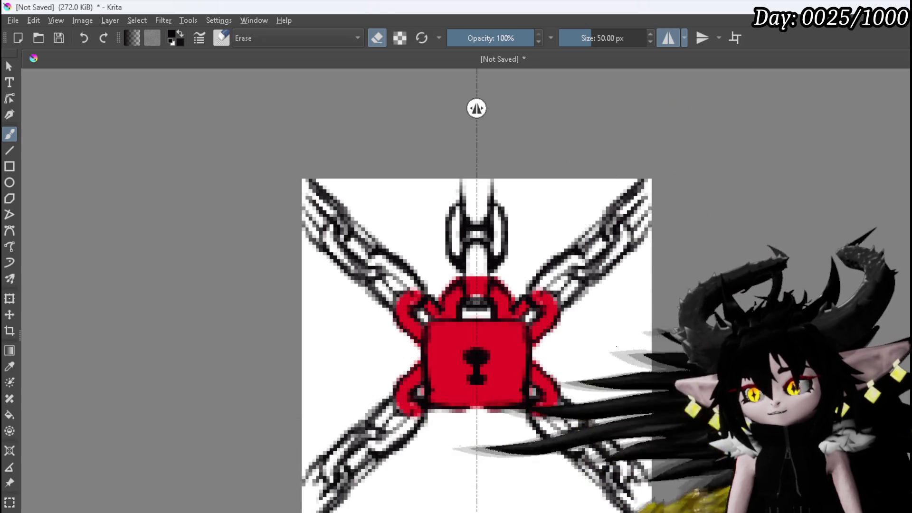
{"action": "key", "text": "e"}
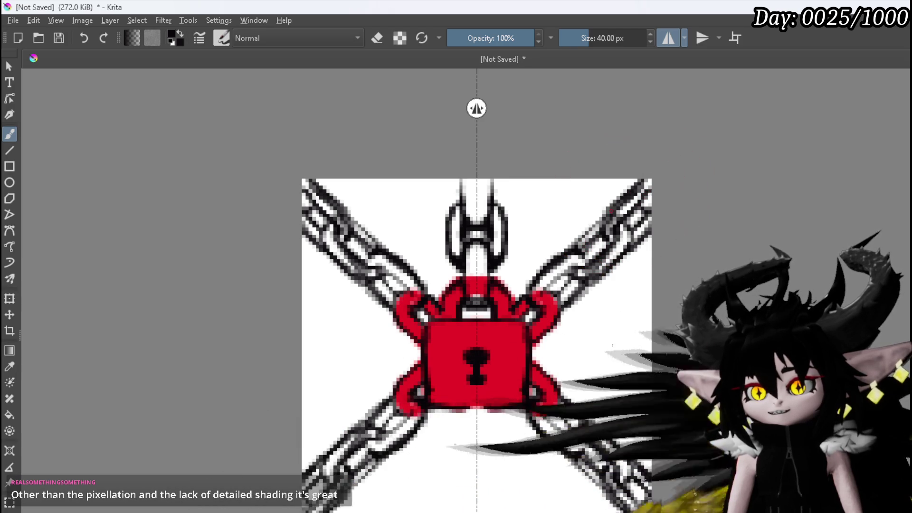
Step: Dab and erase small spots on the upper chains, re-enable top-to-bottom mirroring, and switch to the eraser
{"action": "left_click", "coordinate": [605, 221]}
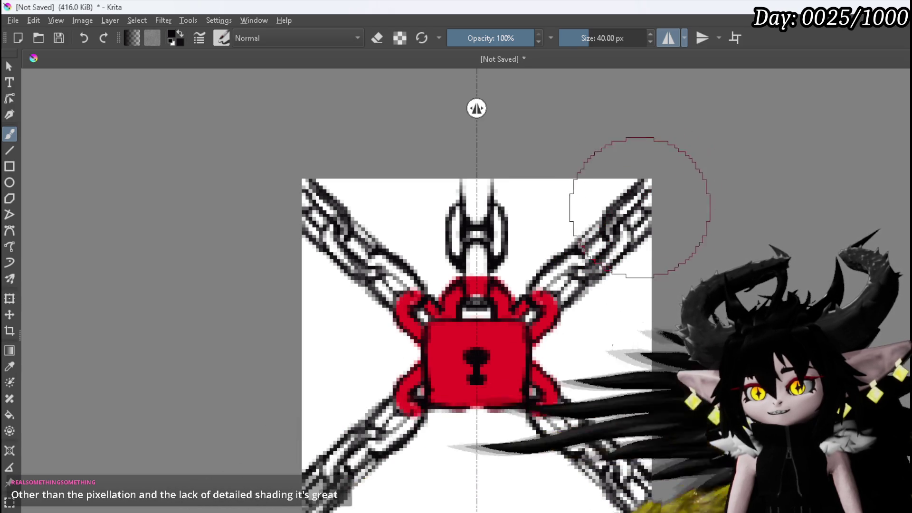
{"action": "key", "text": "e"}
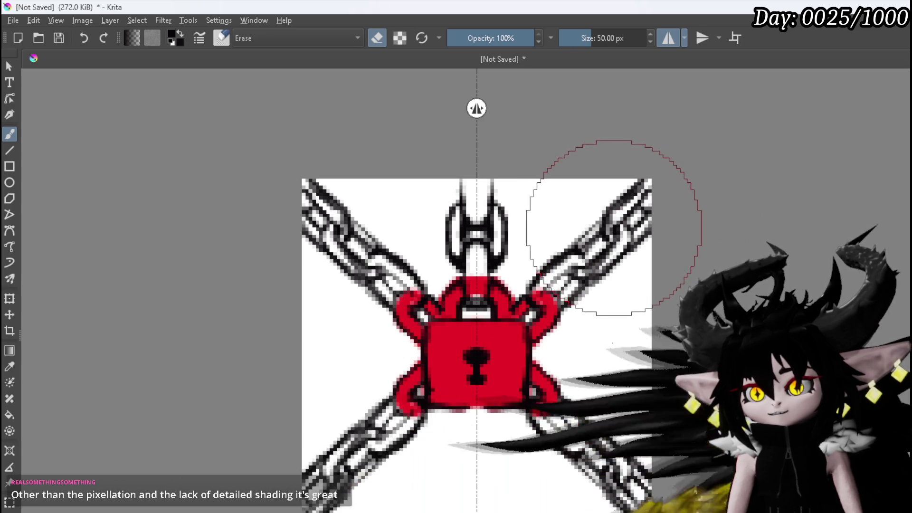
{"action": "left_click", "coordinate": [610, 220]}
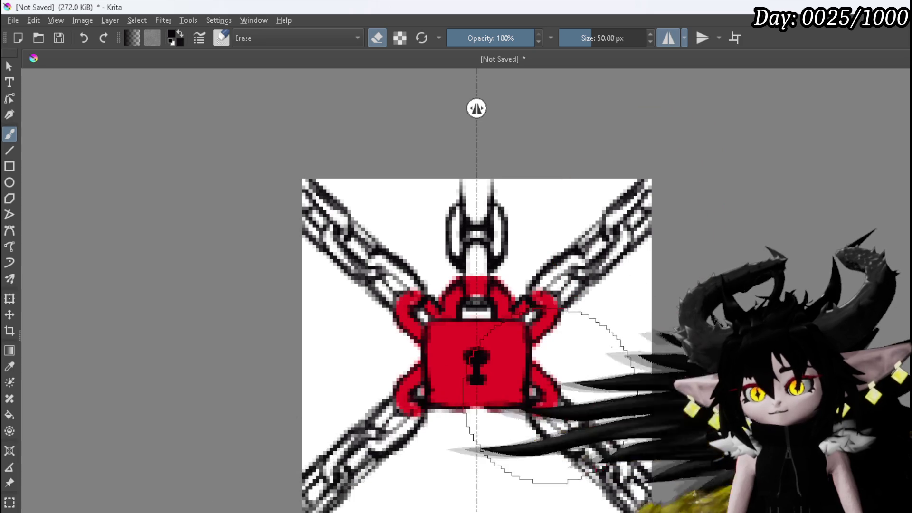
{"action": "key", "text": "e"}
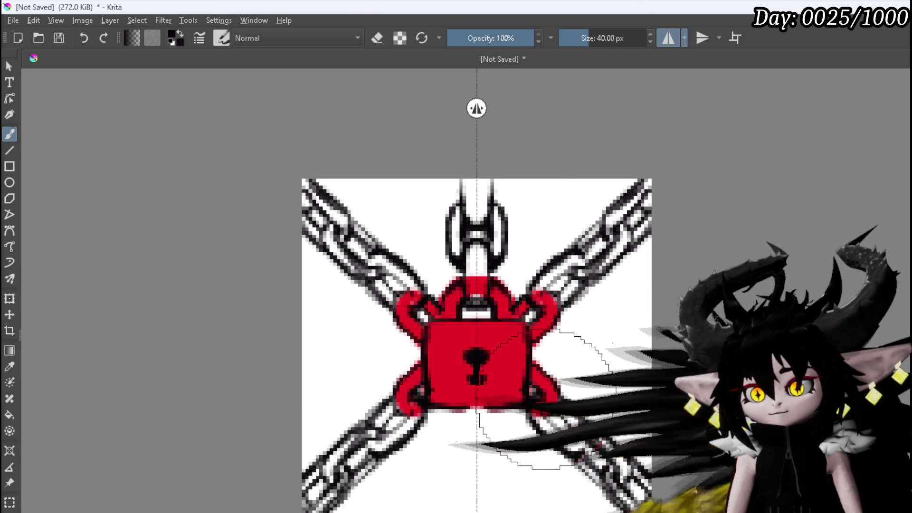
{"action": "left_click", "coordinate": [703, 38]}
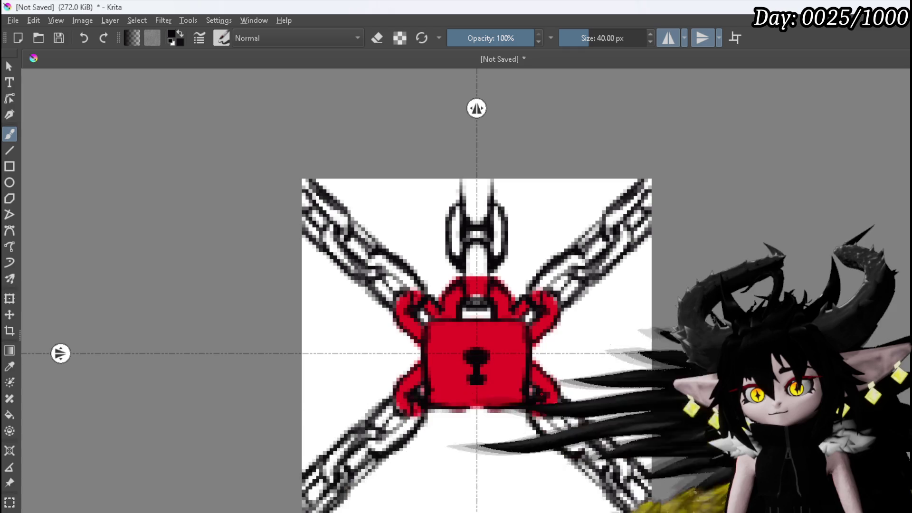
{"action": "key", "text": "e"}
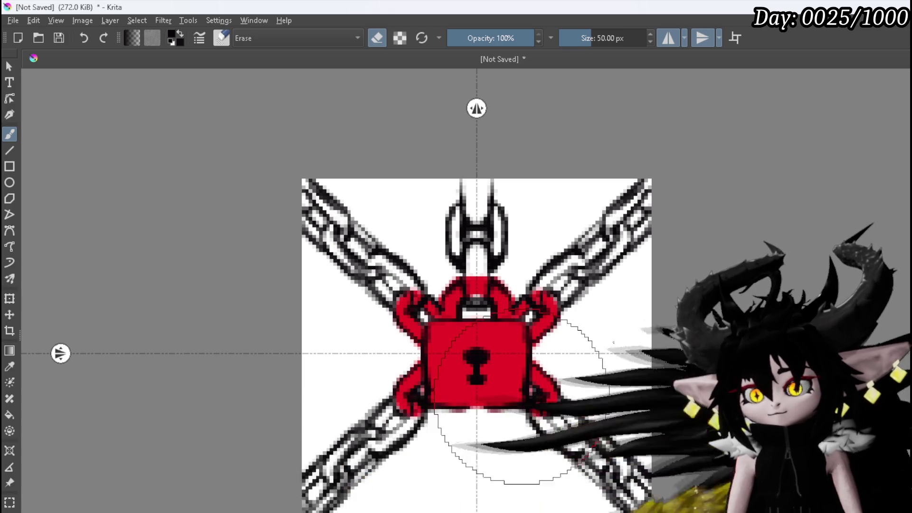
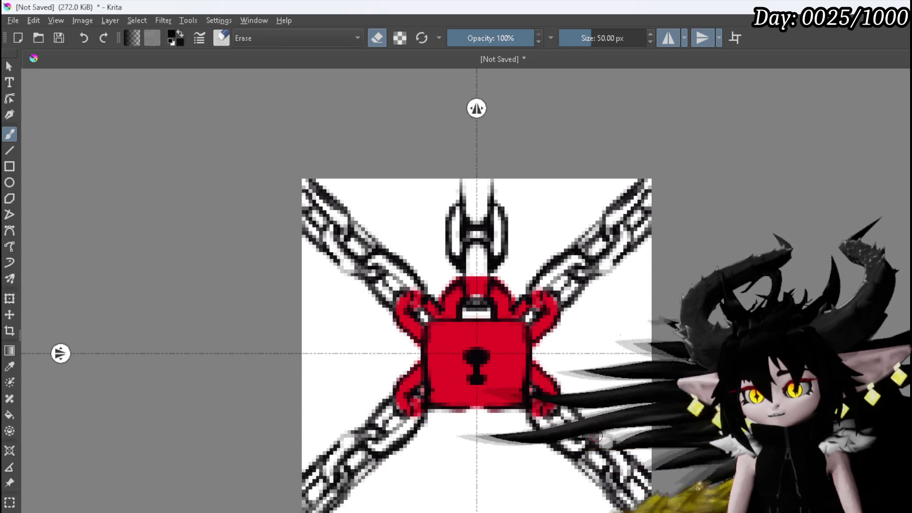
Step: Paint the four mirrored diagonal chains red, filling their links toward the canvas edges
{"action": "left_click", "coordinate": [589, 428]}
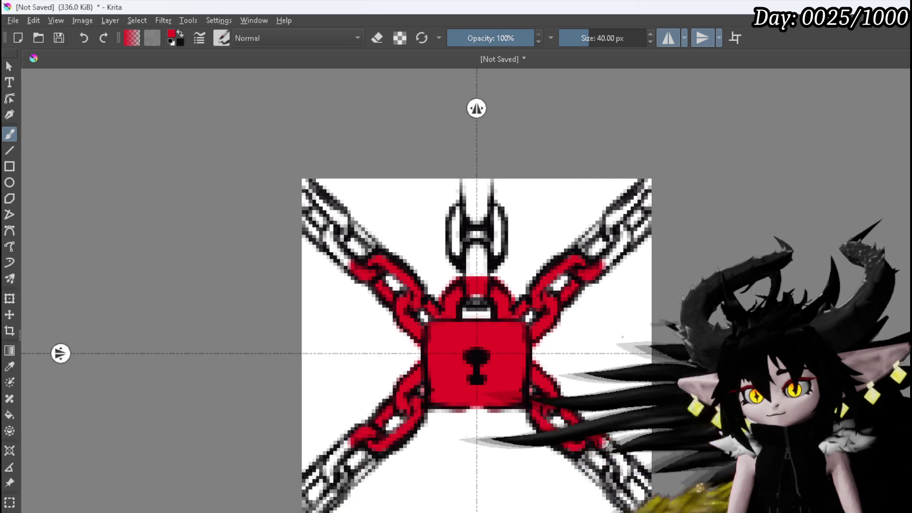
{"action": "mouse_move", "coordinate": [601, 444]}
{"action": "left_mouse_down"}
{"action": "mouse_move", "coordinate": [622, 460]}
{"action": "mouse_move", "coordinate": [605, 475]}
{"action": "mouse_move", "coordinate": [576, 449]}
{"action": "left_mouse_up"}
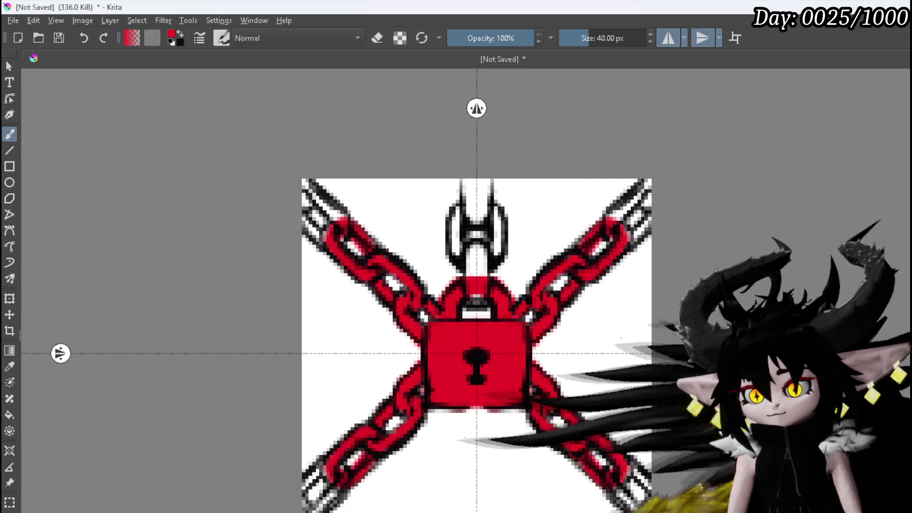
{"action": "left_click_drag", "start_coordinate": [617, 499], "coordinate": [633, 507]}
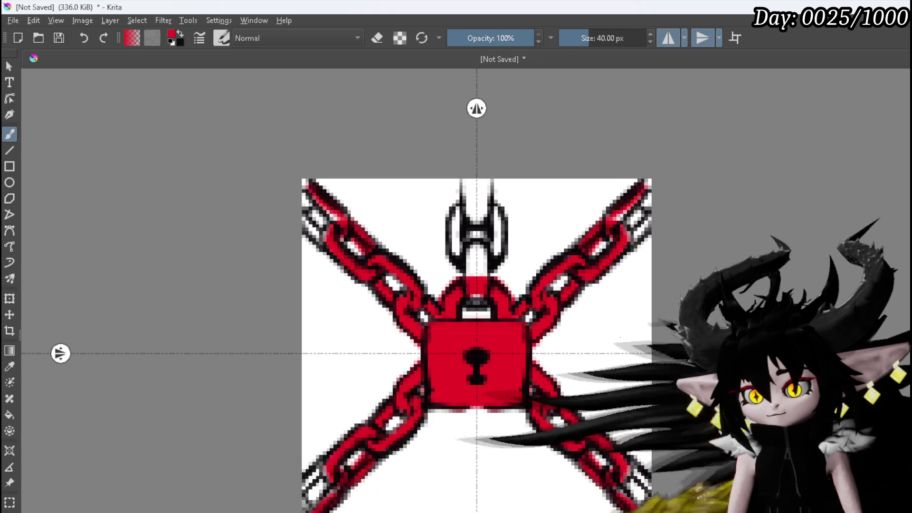
{"action": "mouse_move", "coordinate": [615, 476]}
{"action": "left_mouse_down"}
{"action": "mouse_move", "coordinate": [630, 473]}
{"action": "mouse_move", "coordinate": [644, 489]}
{"action": "left_mouse_up"}
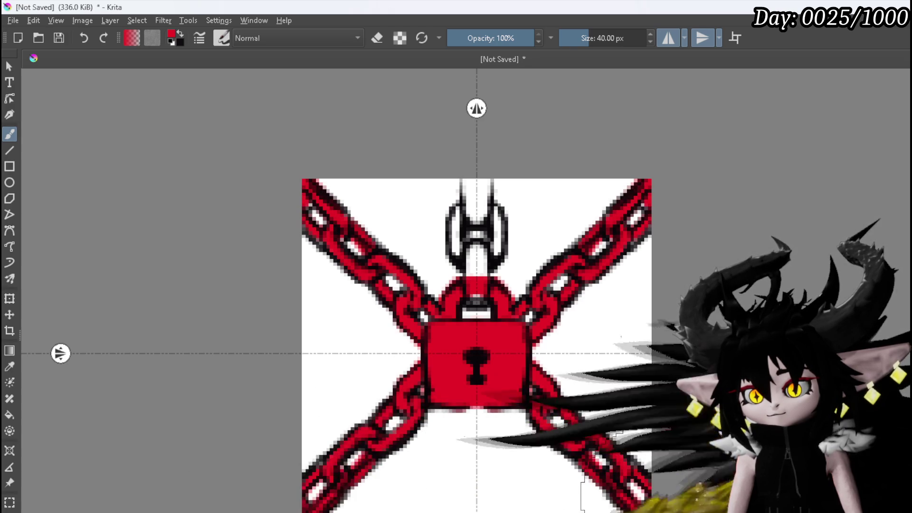
Step: With horizontal mirroring off, paint the shackle and the chain above it red
{"action": "left_click", "coordinate": [458, 269]}
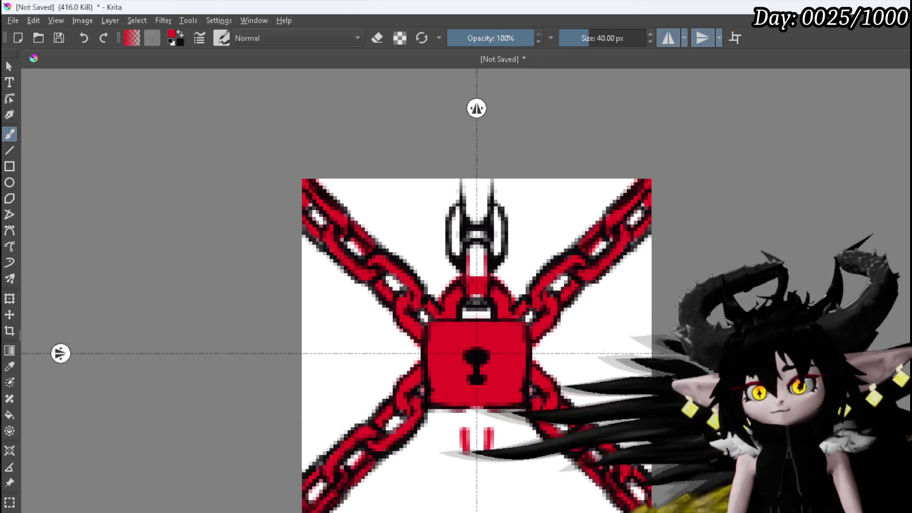
{"action": "left_click", "coordinate": [704, 40]}
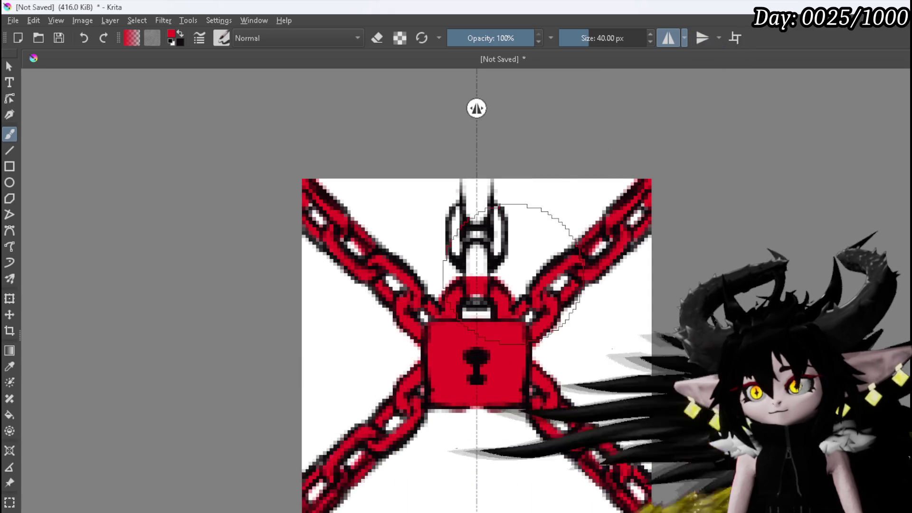
{"action": "mouse_move", "coordinate": [474, 300]}
{"action": "left_mouse_down"}
{"action": "mouse_move", "coordinate": [476, 266]}
{"action": "mouse_move", "coordinate": [457, 239]}
{"action": "left_mouse_up"}
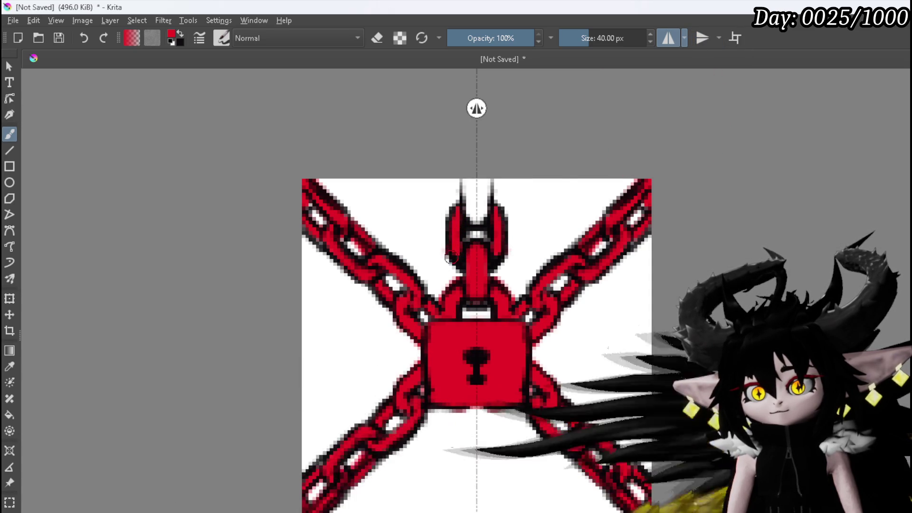
{"action": "left_click", "coordinate": [472, 205]}
{"action": "left_click_drag", "start_coordinate": [476, 199], "coordinate": [476, 213]}
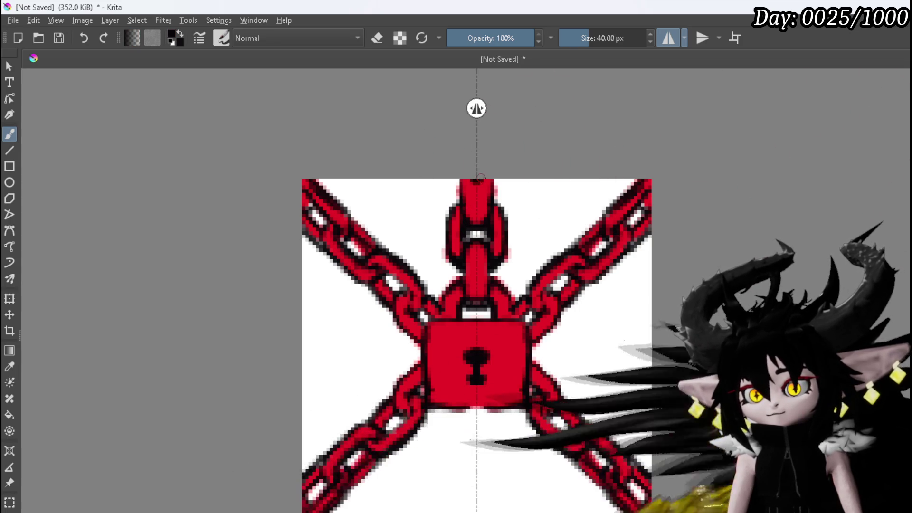
Step: Try a black line along the canvas top edge, then undo it
{"action": "left_click_drag", "start_coordinate": [481, 181], "coordinate": [500, 181]}
{"action": "left_click_drag", "start_coordinate": [559, 175], "coordinate": [638, 176]}
{"action": "key", "text": "ctrl+z"}
{"action": "key", "text": "ctrl+z"}
{"action": "key", "text": "ctrl+z"}
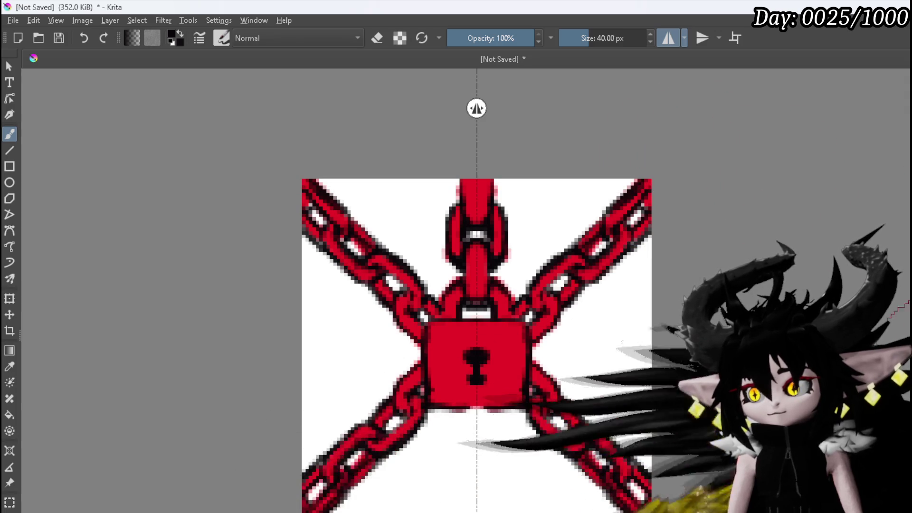
Step: Paint mirrored black strokes along the top edge and down both sides as a border
{"action": "mouse_move", "coordinate": [493, 178]}
{"action": "left_mouse_down"}
{"action": "mouse_move", "coordinate": [589, 173]}
{"action": "mouse_move", "coordinate": [648, 186]}
{"action": "mouse_move", "coordinate": [654, 292]}
{"action": "left_mouse_up"}
{"action": "left_click_drag", "start_coordinate": [658, 402], "coordinate": [661, 475]}
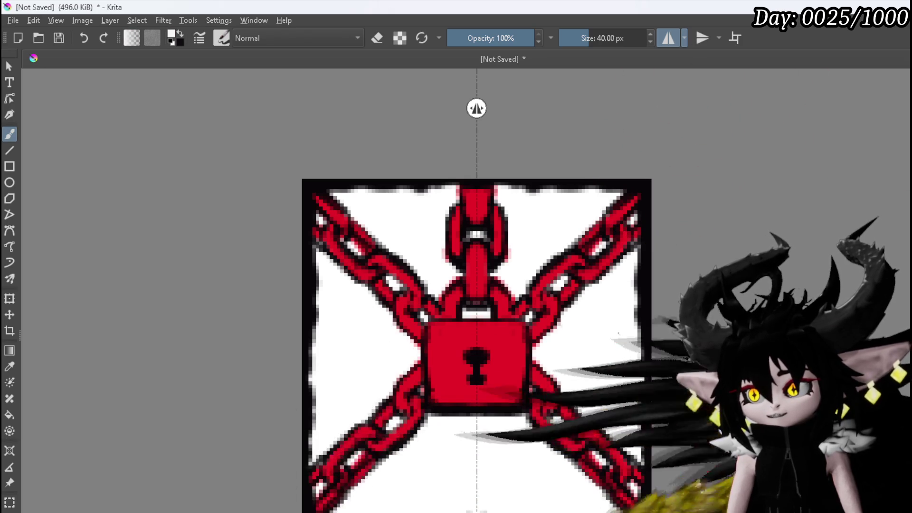
Step: With mirroring off, add light highlight streaks to the shackle and padlock, undoing one stroke
{"action": "left_click", "coordinate": [669, 38]}
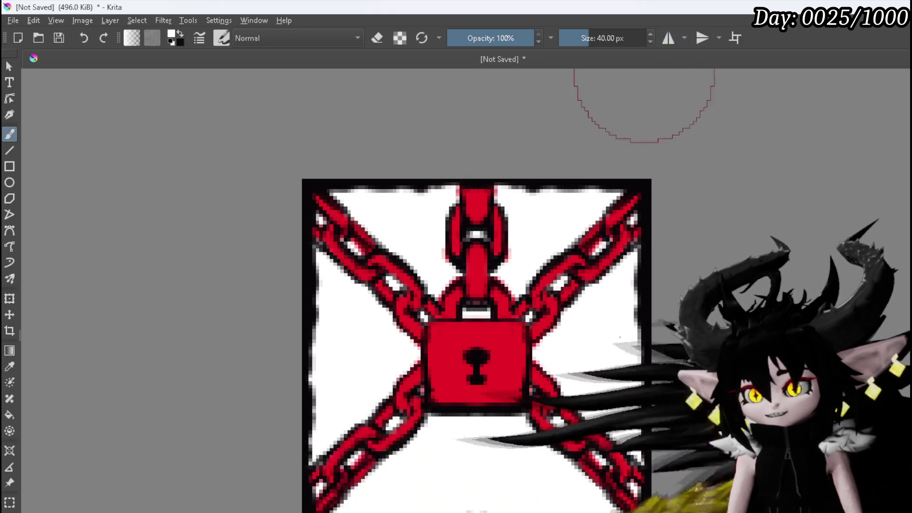
{"action": "left_click", "coordinate": [468, 195]}
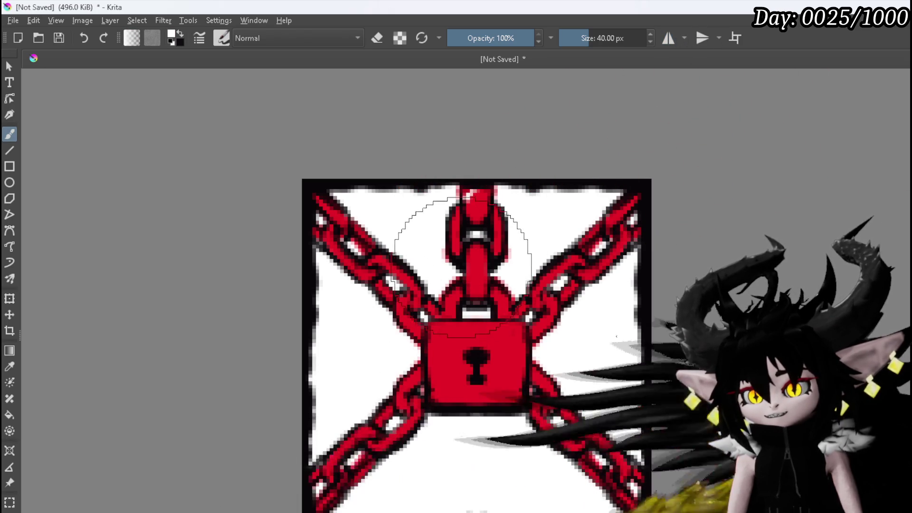
{"action": "left_click_drag", "start_coordinate": [468, 228], "coordinate": [464, 269]}
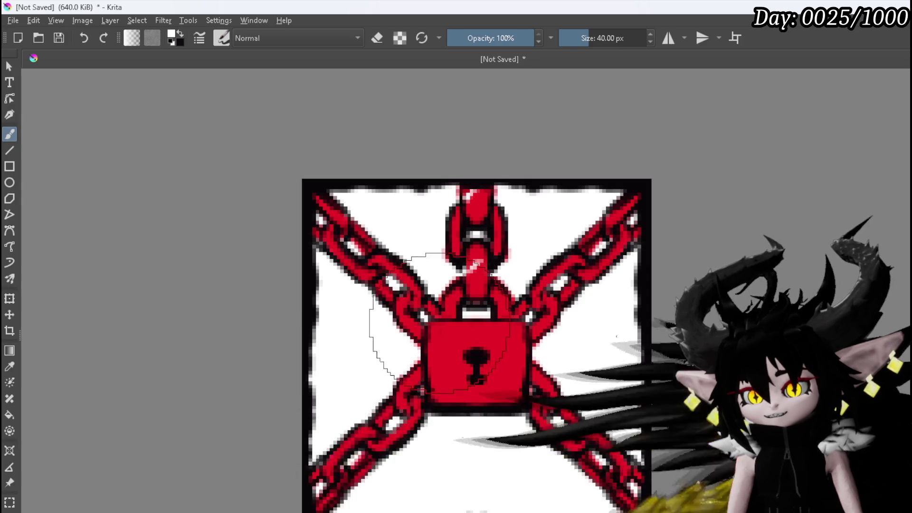
{"action": "key", "text": "ctrl+z"}
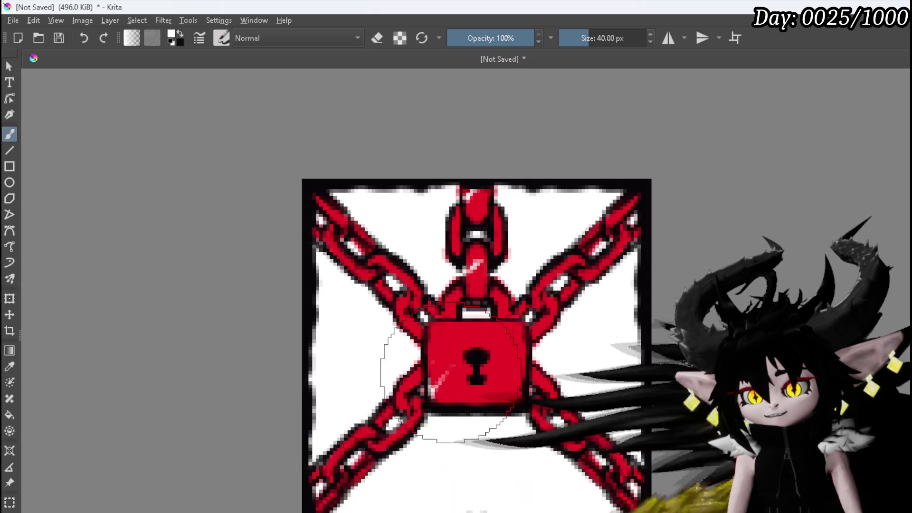
{"action": "left_click_drag", "start_coordinate": [430, 394], "coordinate": [456, 366]}
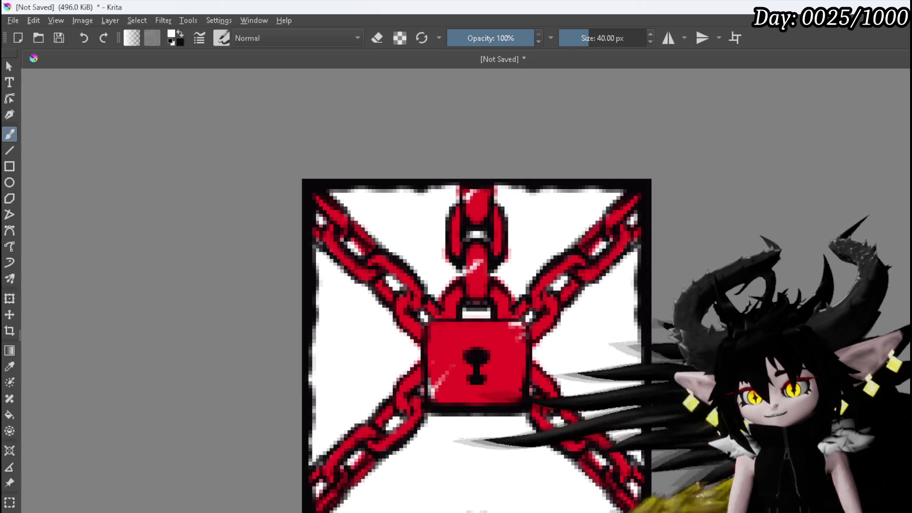
{"action": "left_click_drag", "start_coordinate": [510, 324], "coordinate": [525, 335]}
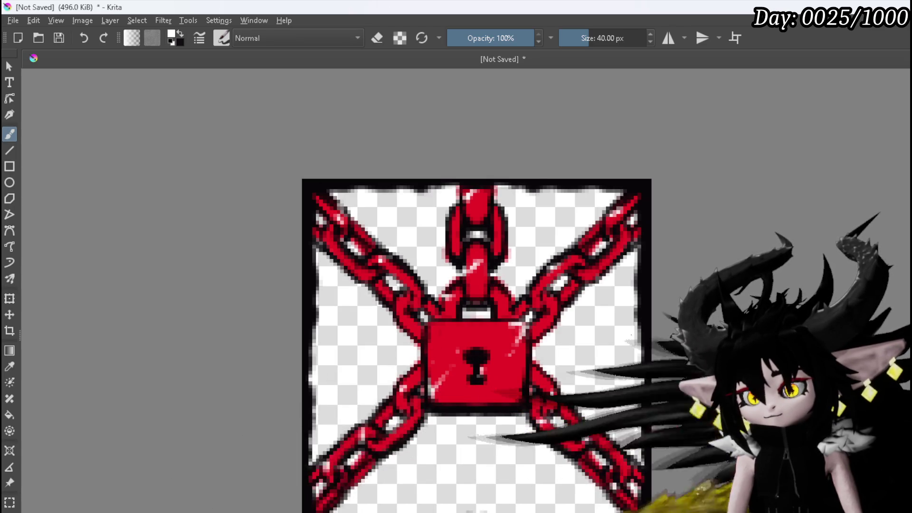
Step: Export the lock artwork via File > Export as a PNG, accepting the PNG options
{"action": "left_click", "coordinate": [13, 21]}
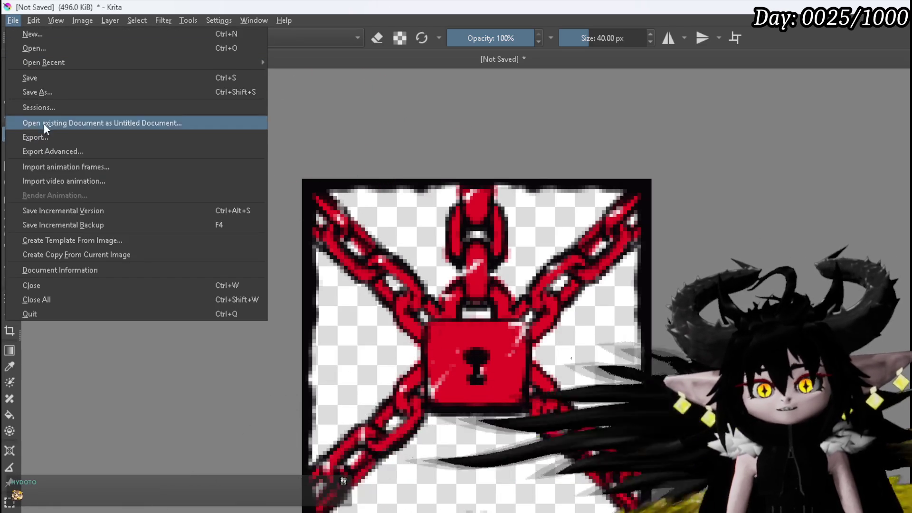
{"action": "left_click", "coordinate": [80, 137]}
{"action": "key", "text": "Escape"}
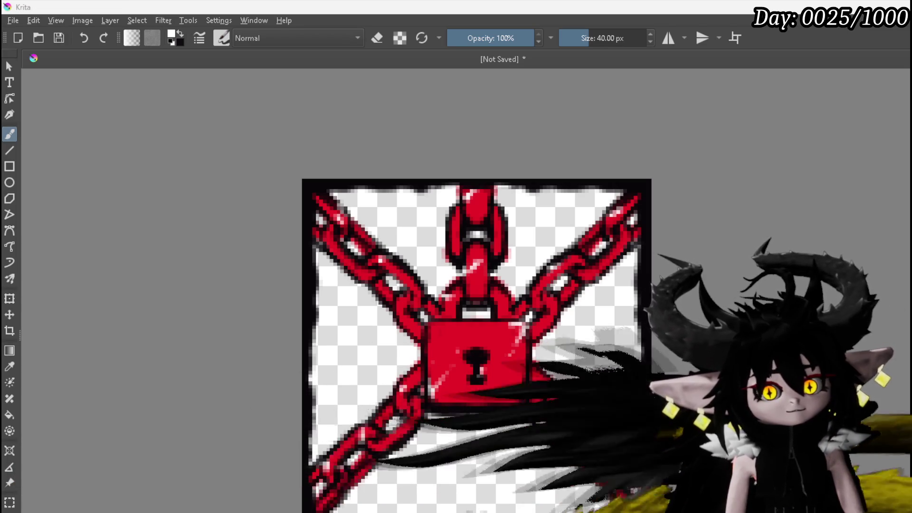
{"action": "left_click", "coordinate": [90, 367]}
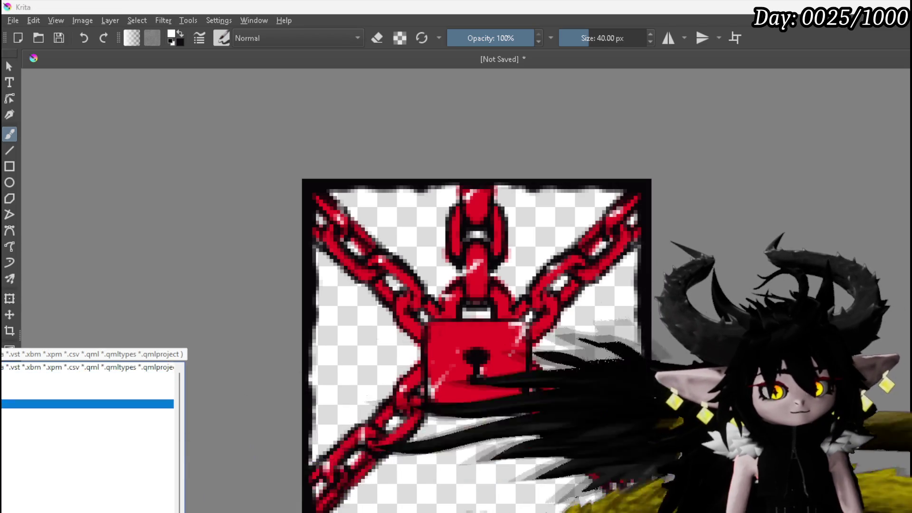
{"action": "key", "text": "Return"}
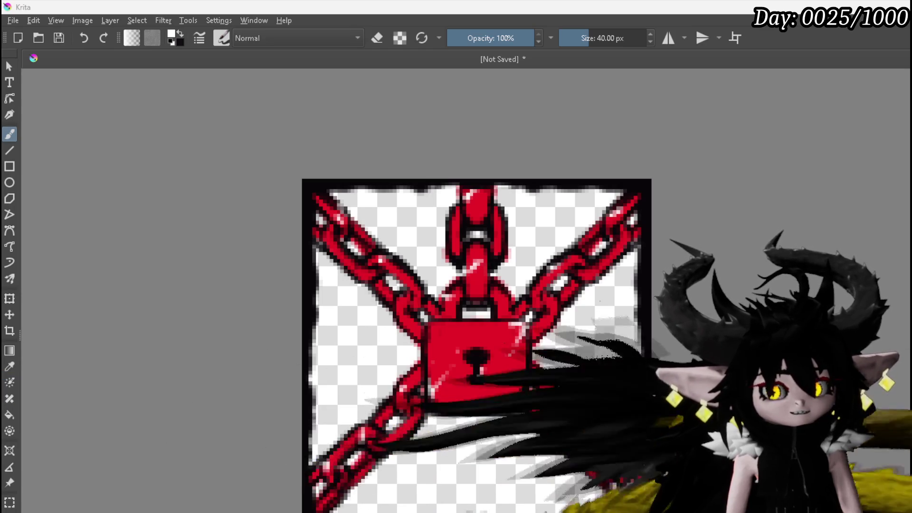
{"action": "key", "text": "Return"}
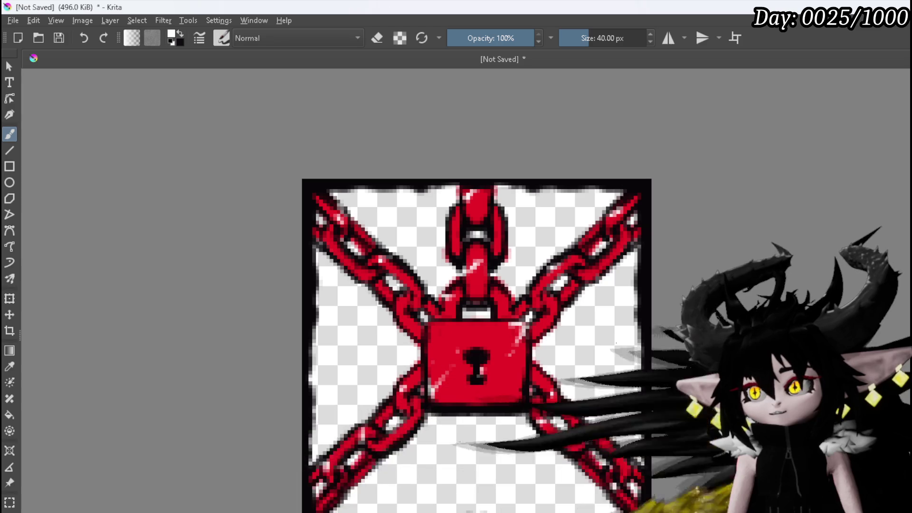
{"action": "key", "text": "alt+Tab"}
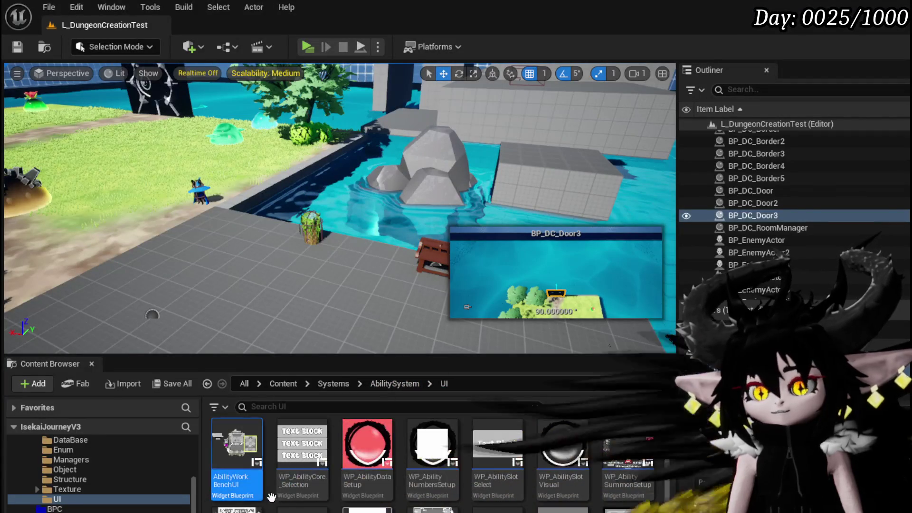
Step: Import the lock PNG into UniversalWidgets > Buttons as ButtonLock_Tex, save it, and open MW_Button
{"action": "scroll", "coordinate": [125, 475], "scroll_direction": "down", "scroll_amount": 10}
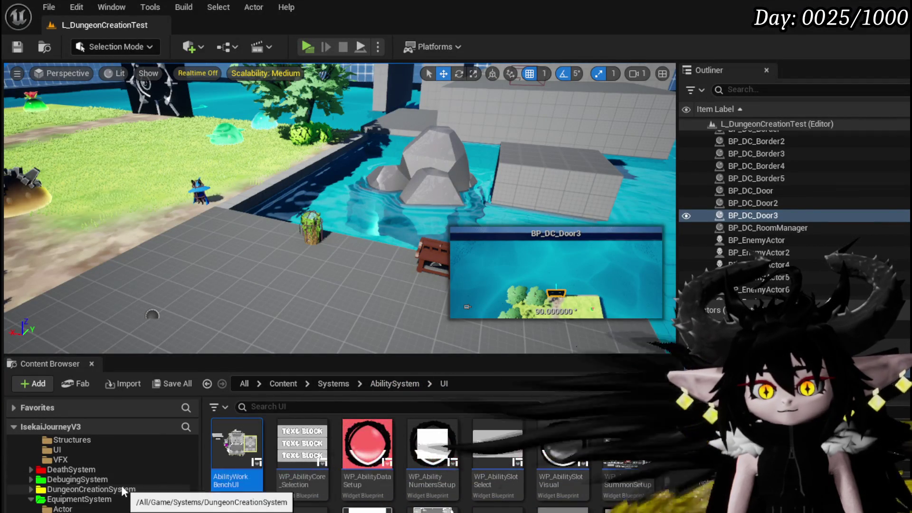
{"action": "scroll", "coordinate": [118, 481], "scroll_direction": "down", "scroll_amount": 5}
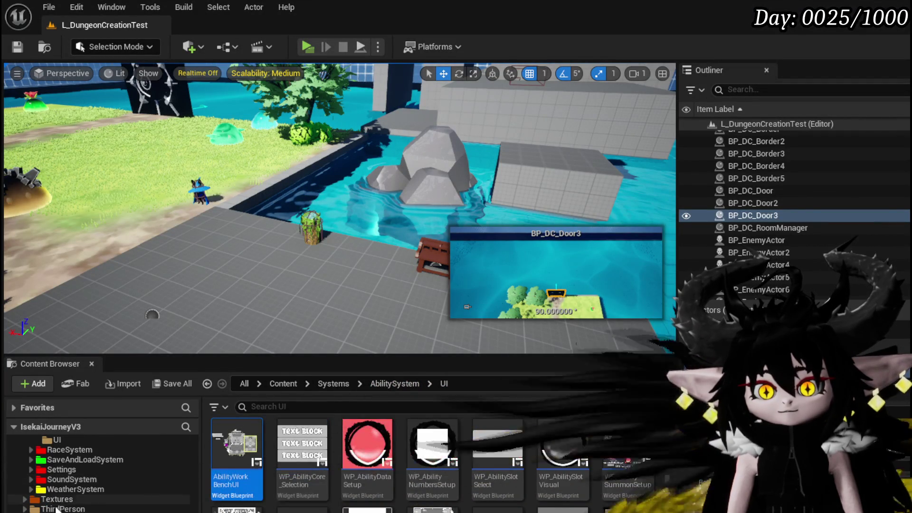
{"action": "left_click", "coordinate": [66, 512]}
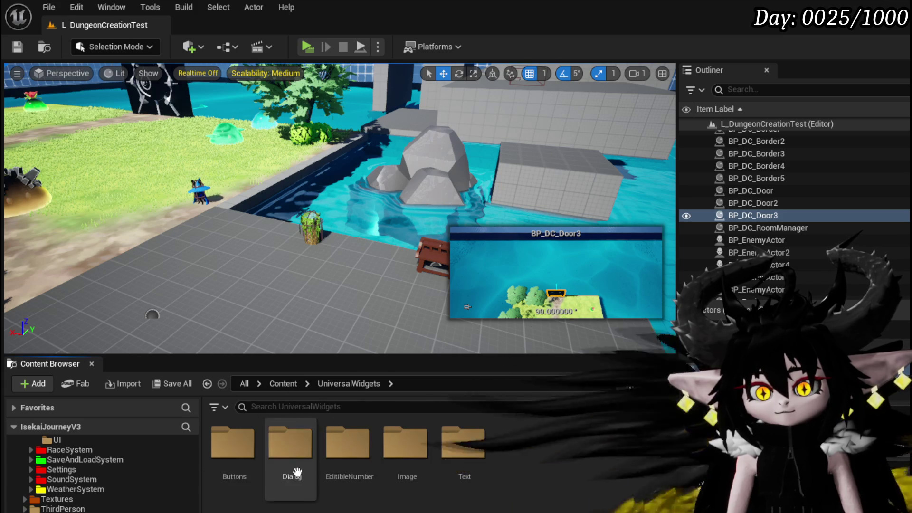
{"action": "double_click", "coordinate": [218, 443]}
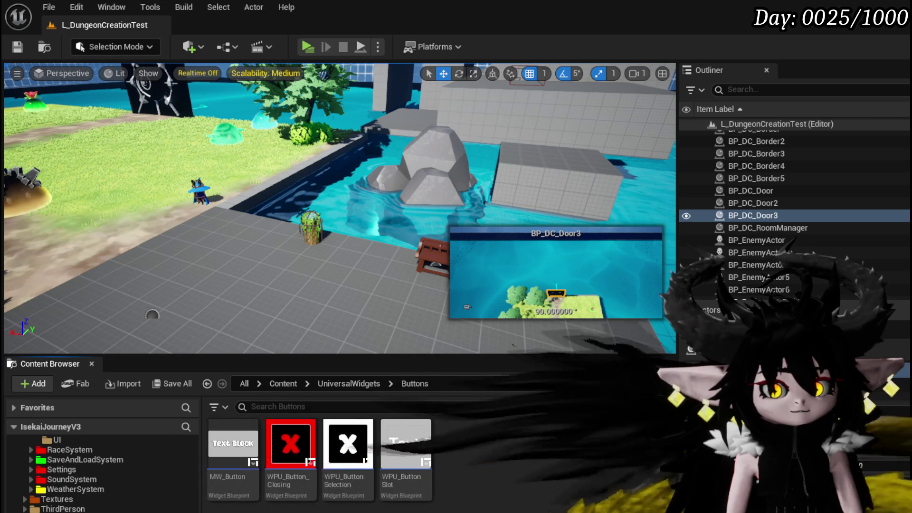
{"action": "mouse_move", "coordinate": [456, 142]}
{"action": "left_mouse_down"}
{"action": "mouse_move", "coordinate": [456, 15]}
{"action": "mouse_move", "coordinate": [333, 451]}
{"action": "left_mouse_up"}
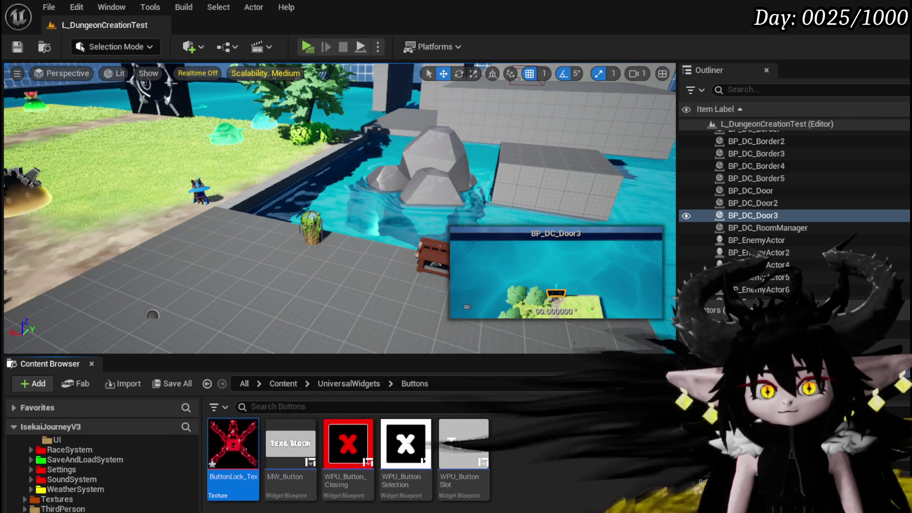
{"action": "key", "text": "ctrl+s"}
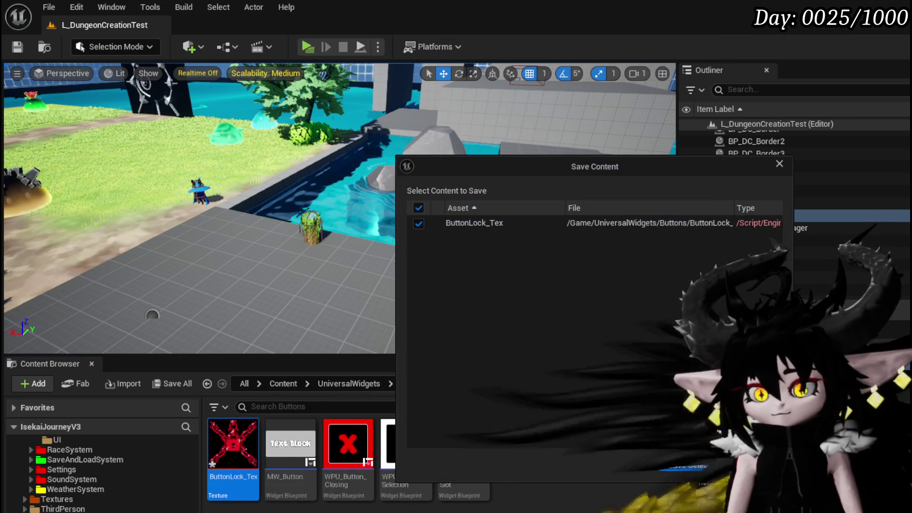
{"action": "left_click", "coordinate": [690, 468]}
{"action": "double_click", "coordinate": [291, 445]}
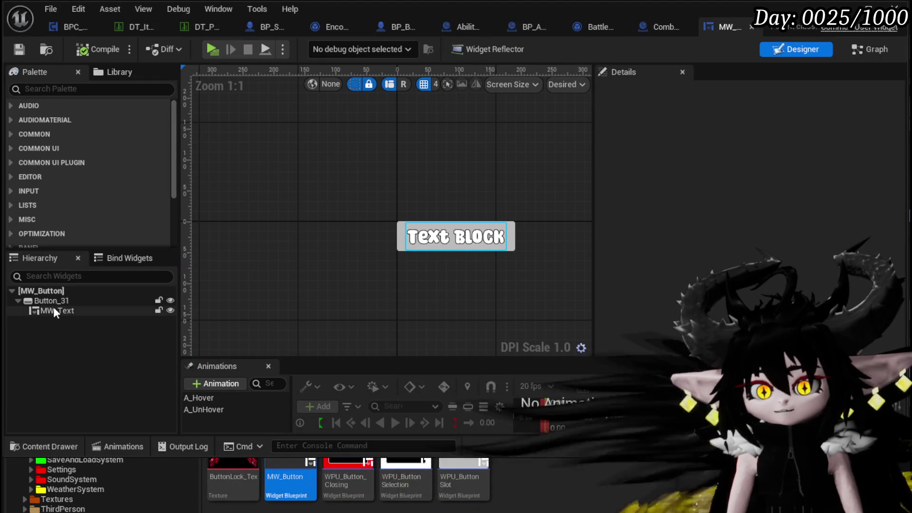
Step: Inspect MW_Text and Button_31, then try adding an Image widget inside Button_31
{"action": "left_click", "coordinate": [53, 311]}
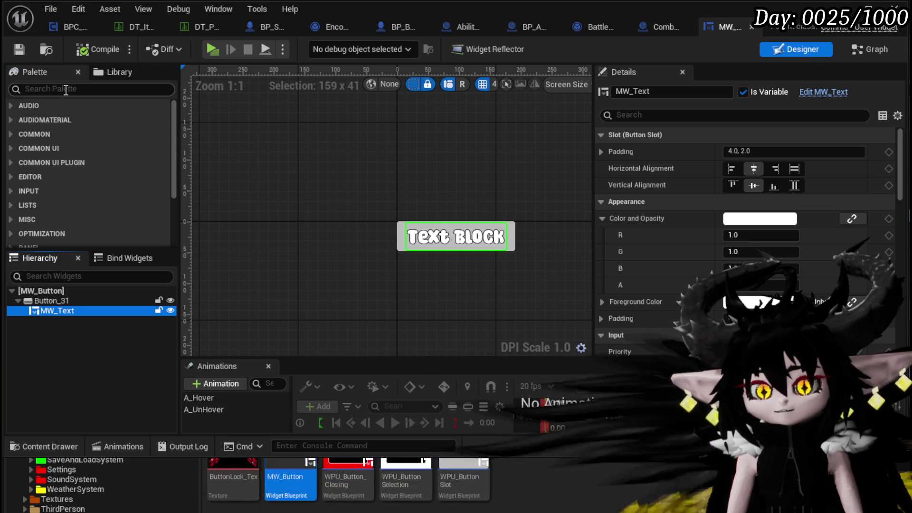
{"action": "left_click", "coordinate": [72, 301]}
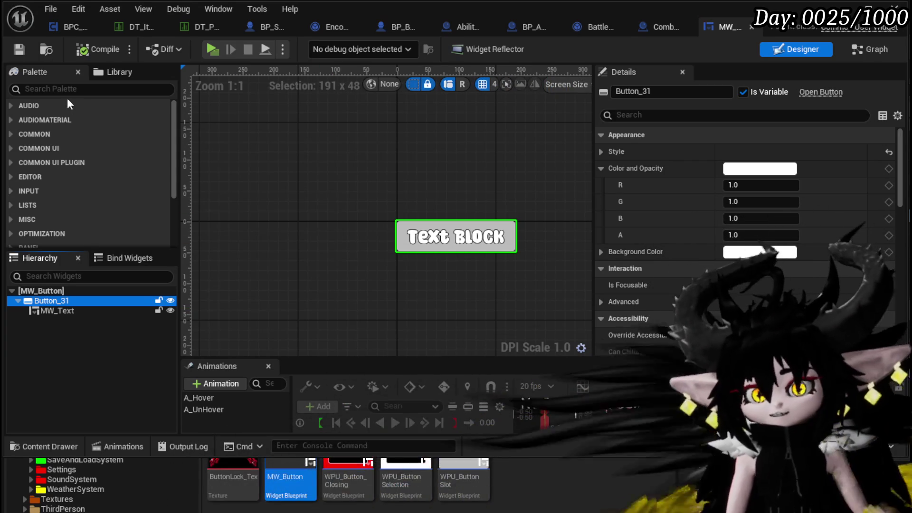
{"action": "left_click", "coordinate": [67, 94]}
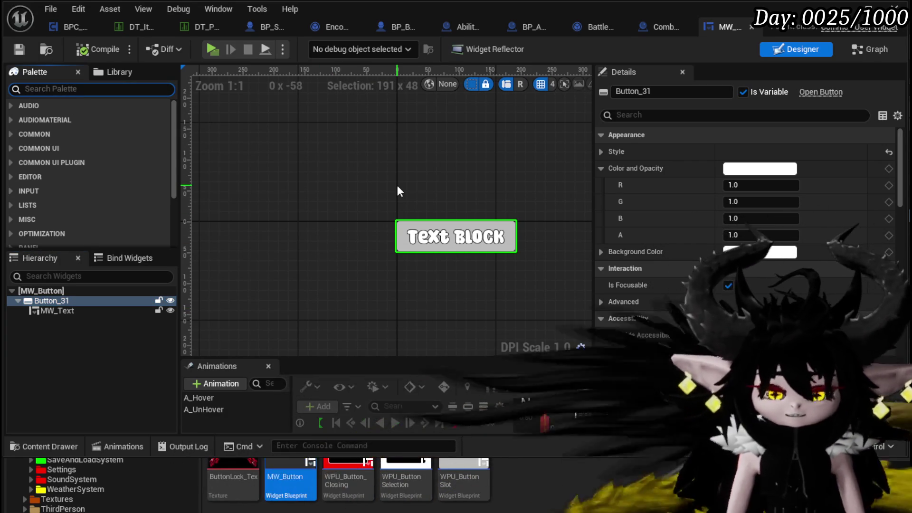
{"action": "type", "text": "l"}
{"action": "type", "text": "e"}
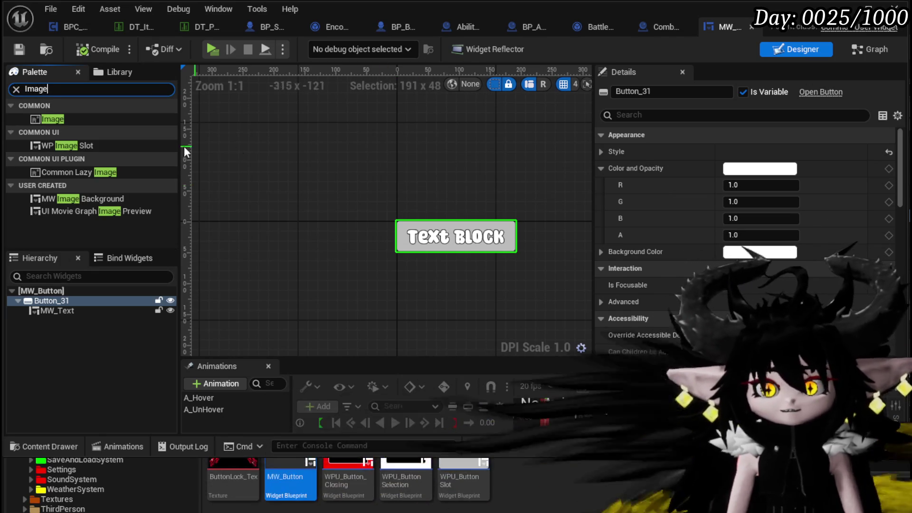
{"action": "left_click", "coordinate": [61, 121]}
{"action": "left_click_drag", "start_coordinate": [57, 300], "coordinate": [55, 323]}
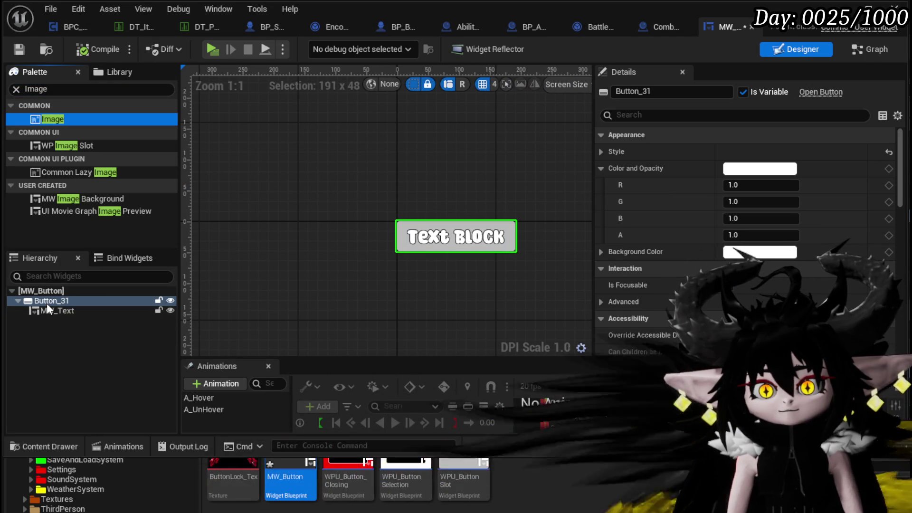
Step: Try dropping an Overlay widget into Button_31, then reselect Button_31
{"action": "right_click", "coordinate": [47, 317]}
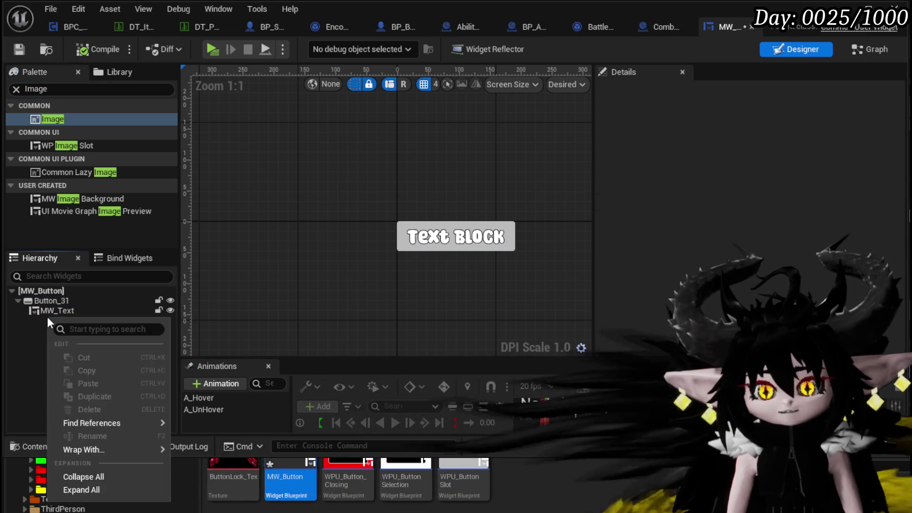
{"action": "left_click", "coordinate": [46, 300]}
{"action": "right_click", "coordinate": [47, 300]}
{"action": "left_click", "coordinate": [32, 338]}
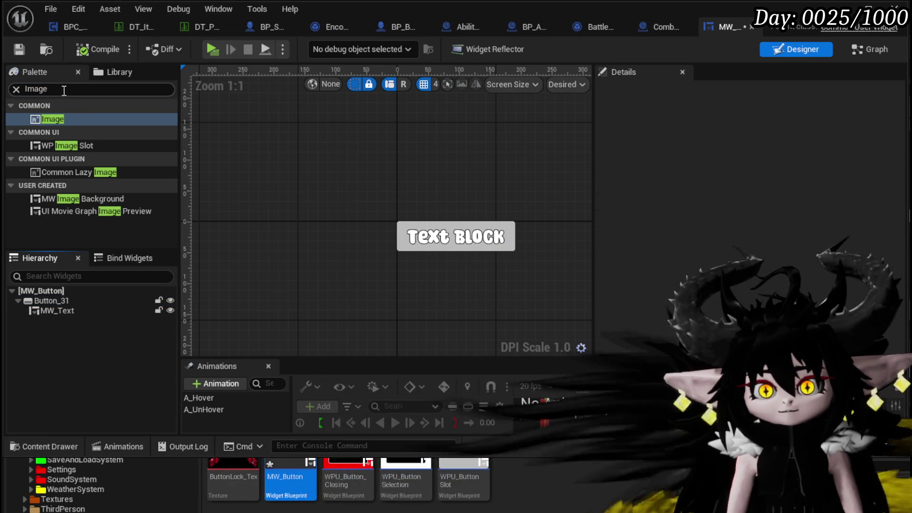
{"action": "type", "text": "Over"}
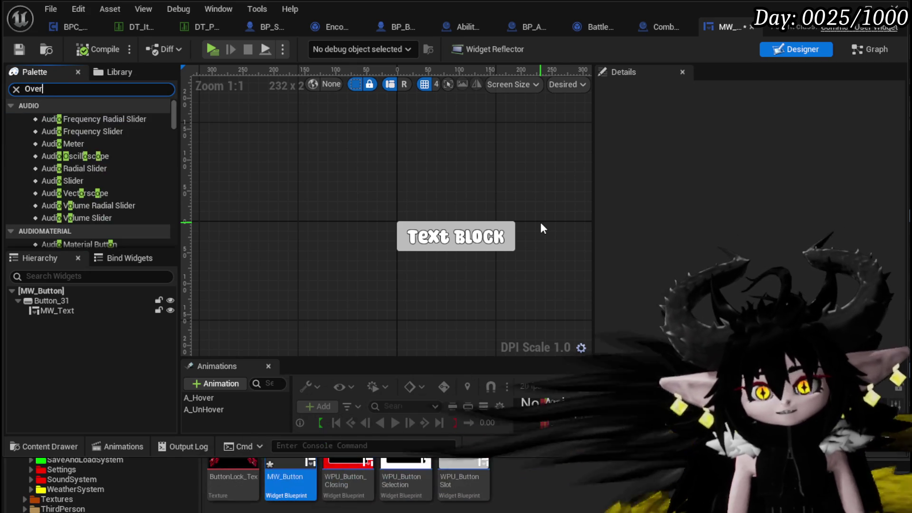
{"action": "left_click_drag", "start_coordinate": [58, 132], "coordinate": [48, 307]}
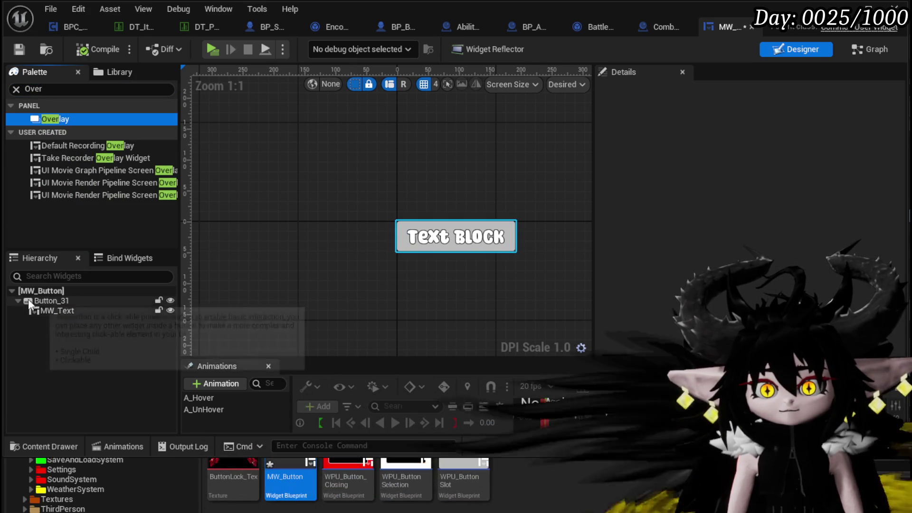
{"action": "left_click", "coordinate": [28, 300]}
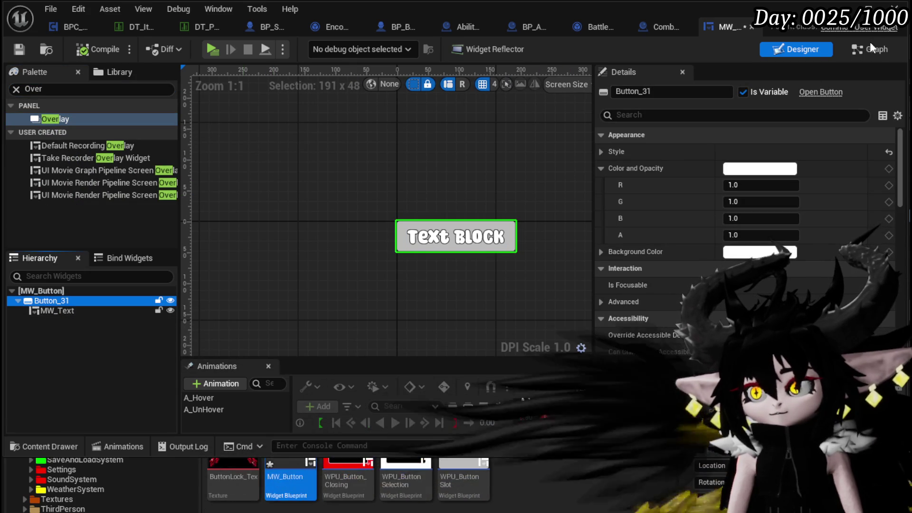
Step: Save MW_Button and switch to its blueprint Graph view
{"action": "left_click", "coordinate": [19, 50]}
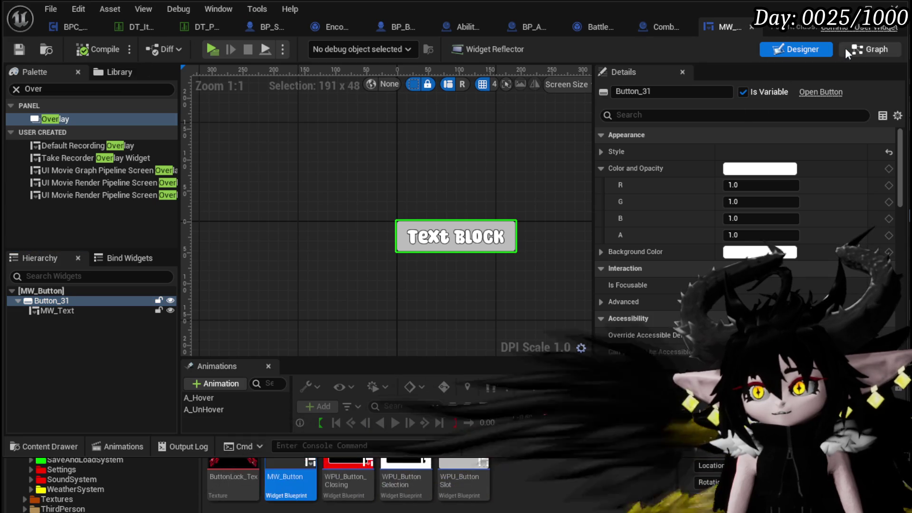
{"action": "left_click", "coordinate": [869, 49]}
{"action": "scroll", "coordinate": [58, 166], "scroll_direction": "up", "scroll_amount": 10}
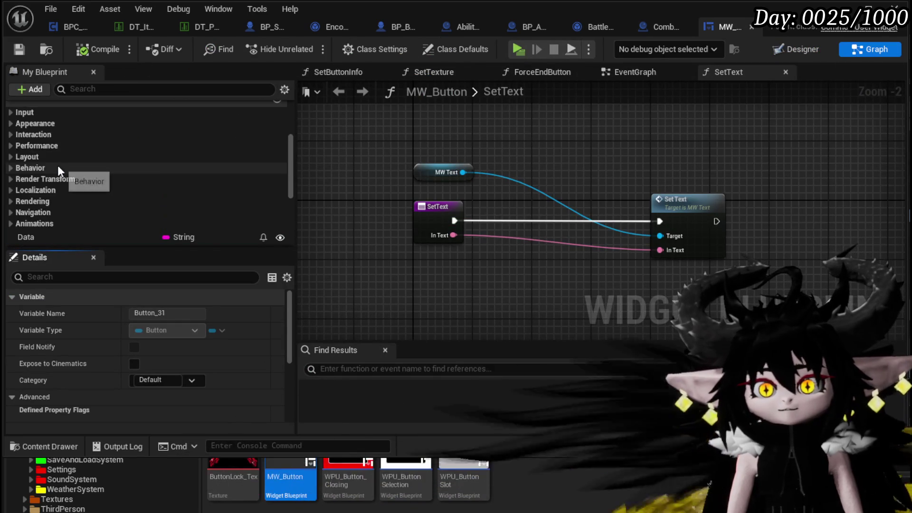
Step: Open the SetTexture function and move Set Style right to make room
{"action": "double_click", "coordinate": [59, 135]}
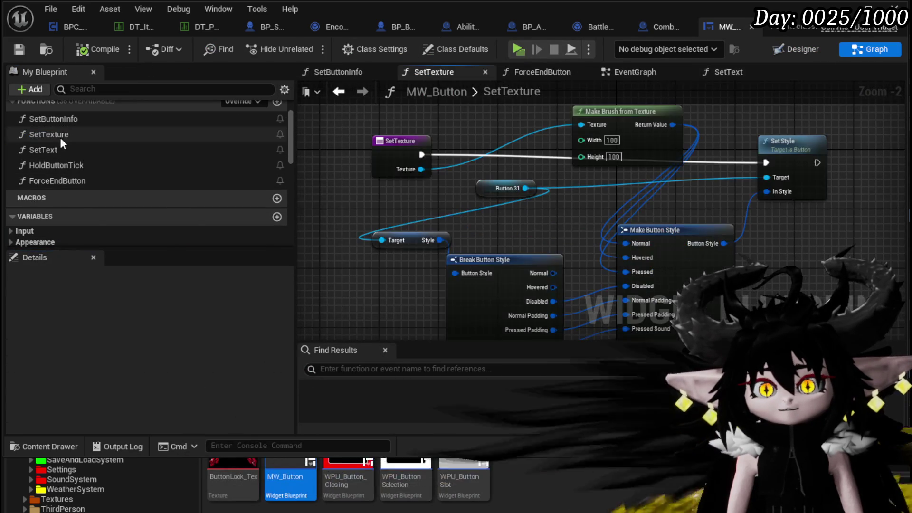
{"action": "left_click_drag", "start_coordinate": [575, 163], "coordinate": [677, 163]}
{"action": "left_click_drag", "start_coordinate": [508, 146], "coordinate": [521, 190]}
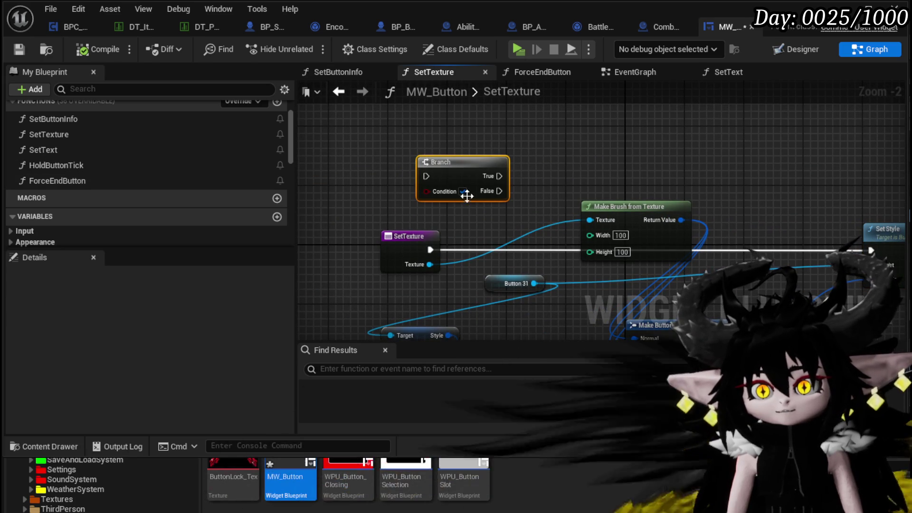
Step: Promote the Branch's Condition to a Boolean variable Locked, default false, and place the Branch
{"action": "right_click", "coordinate": [429, 193]}
{"action": "left_click", "coordinate": [470, 230]}
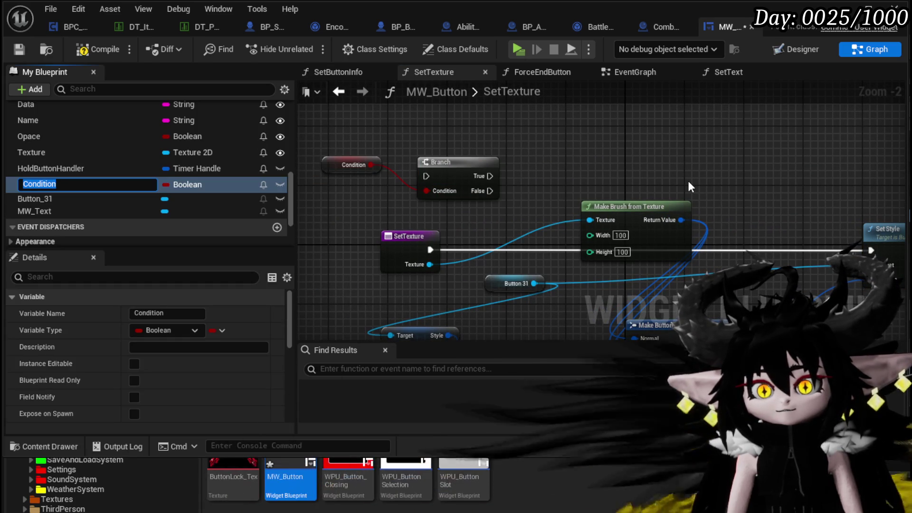
{"action": "type", "text": "Locked"}
{"action": "key", "text": "Return"}
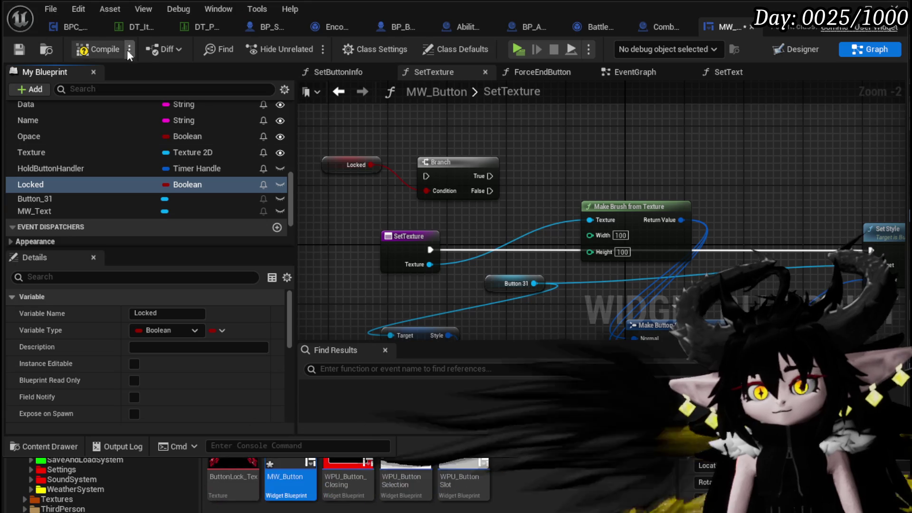
{"action": "scroll", "coordinate": [168, 333], "scroll_direction": "down", "scroll_amount": 10}
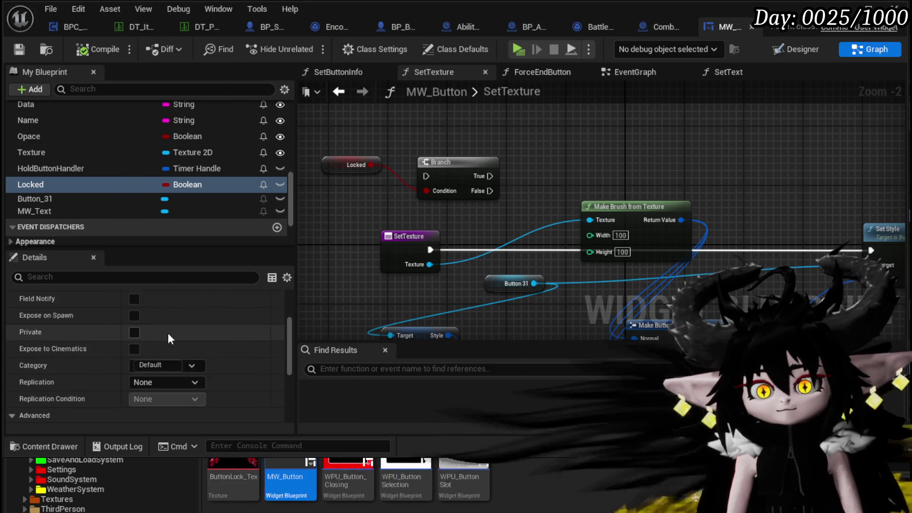
{"action": "left_click", "coordinate": [135, 414]}
{"action": "left_click", "coordinate": [134, 415]}
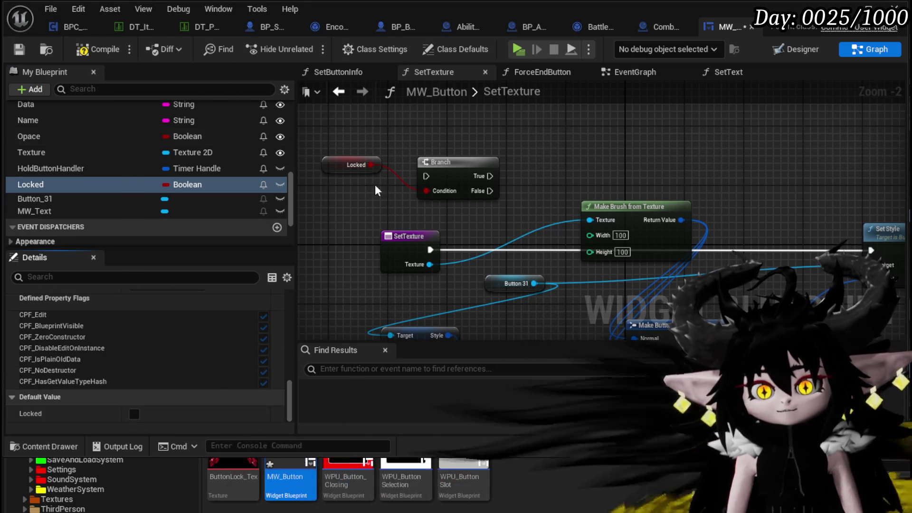
{"action": "left_click", "coordinate": [19, 50]}
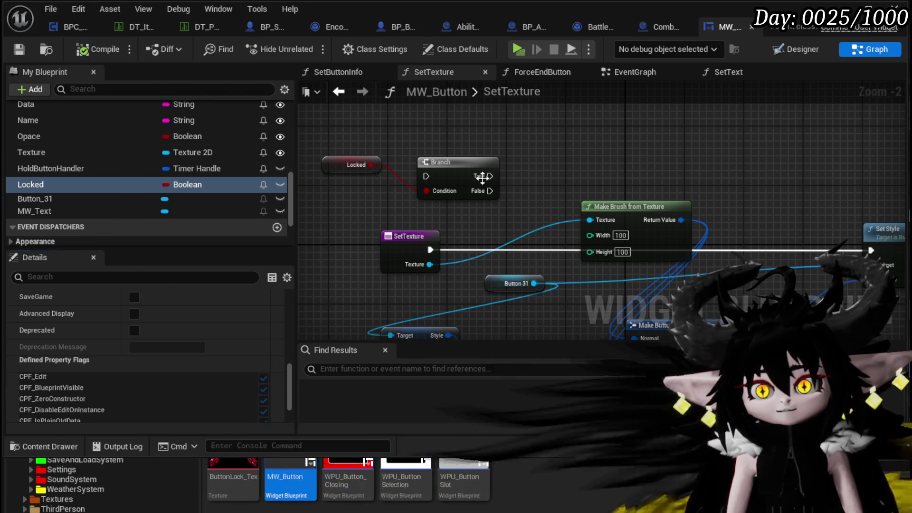
{"action": "mouse_move", "coordinate": [440, 178]}
{"action": "left_mouse_down"}
{"action": "mouse_move", "coordinate": [484, 229]}
{"action": "mouse_move", "coordinate": [458, 253]}
{"action": "left_mouse_up"}
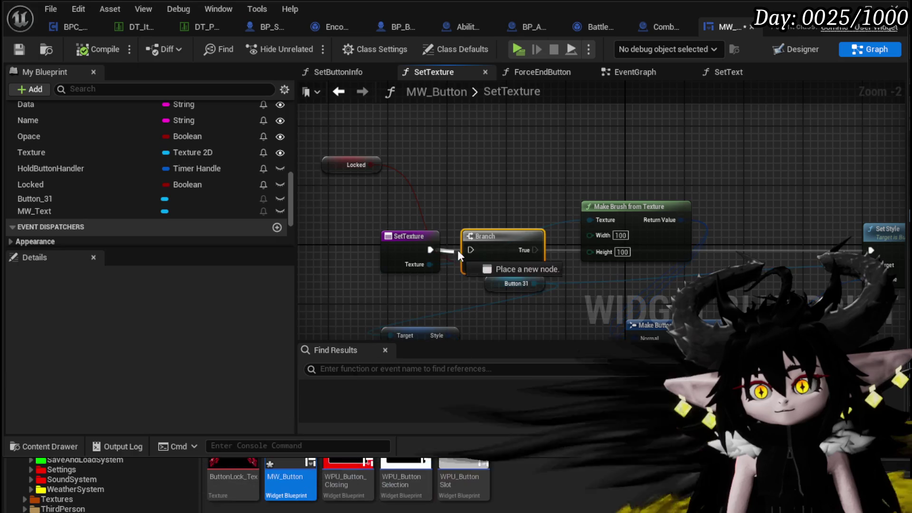
Step: Wire the Branch's False output to the existing Set Style node
{"action": "left_click_drag", "start_coordinate": [588, 283], "coordinate": [423, 239]}
{"action": "mouse_move", "coordinate": [729, 229]}
{"action": "left_mouse_down"}
{"action": "mouse_move", "coordinate": [784, 230]}
{"action": "mouse_move", "coordinate": [810, 252]}
{"action": "left_mouse_up"}
{"action": "mouse_move", "coordinate": [570, 202]}
{"action": "left_mouse_down"}
{"action": "mouse_move", "coordinate": [480, 280]}
{"action": "mouse_move", "coordinate": [518, 283]}
{"action": "left_mouse_up"}
{"action": "mouse_move", "coordinate": [402, 276]}
{"action": "left_mouse_down"}
{"action": "mouse_move", "coordinate": [504, 252]}
{"action": "mouse_move", "coordinate": [278, 255]}
{"action": "mouse_move", "coordinate": [406, 255]}
{"action": "mouse_move", "coordinate": [415, 237]}
{"action": "mouse_move", "coordinate": [440, 230]}
{"action": "mouse_move", "coordinate": [209, 259]}
{"action": "mouse_move", "coordinate": [234, 265]}
{"action": "mouse_move", "coordinate": [216, 276]}
{"action": "left_mouse_up"}
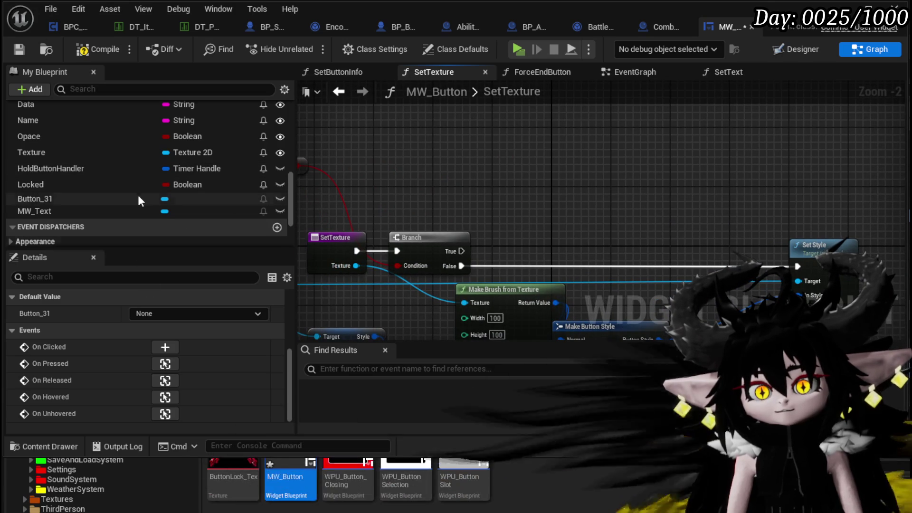
Step: Select the Make Brush, Make Button Style and Set Style chain for copying
{"action": "mouse_move", "coordinate": [759, 224]}
{"action": "left_mouse_down"}
{"action": "mouse_move", "coordinate": [710, 107]}
{"action": "mouse_move", "coordinate": [851, 105]}
{"action": "left_mouse_up"}
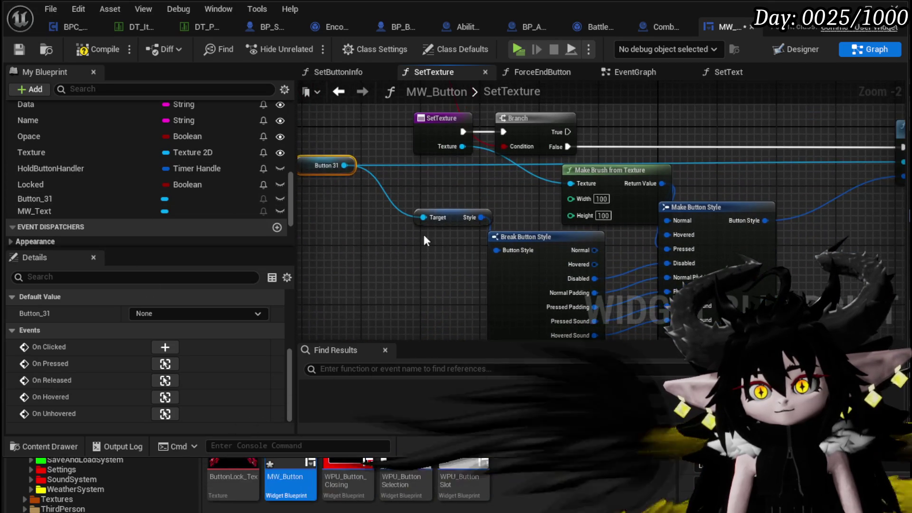
{"action": "mouse_move", "coordinate": [431, 304]}
{"action": "left_mouse_down"}
{"action": "mouse_move", "coordinate": [763, 216]}
{"action": "mouse_move", "coordinate": [578, 240]}
{"action": "left_mouse_up"}
{"action": "left_click_drag", "start_coordinate": [702, 173], "coordinate": [789, 259]}
{"action": "mouse_move", "coordinate": [580, 146]}
{"action": "left_mouse_down"}
{"action": "mouse_move", "coordinate": [597, 171]}
{"action": "mouse_move", "coordinate": [572, 110]}
{"action": "mouse_move", "coordinate": [363, 209]}
{"action": "left_mouse_up"}
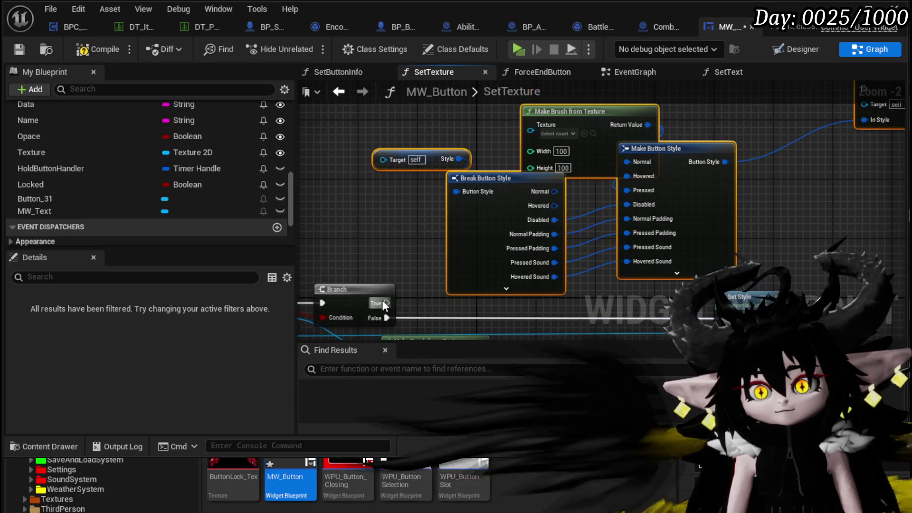
{"action": "mouse_move", "coordinate": [553, 127]}
{"action": "left_mouse_down"}
{"action": "mouse_move", "coordinate": [624, 122]}
{"action": "mouse_move", "coordinate": [642, 135]}
{"action": "left_mouse_up"}
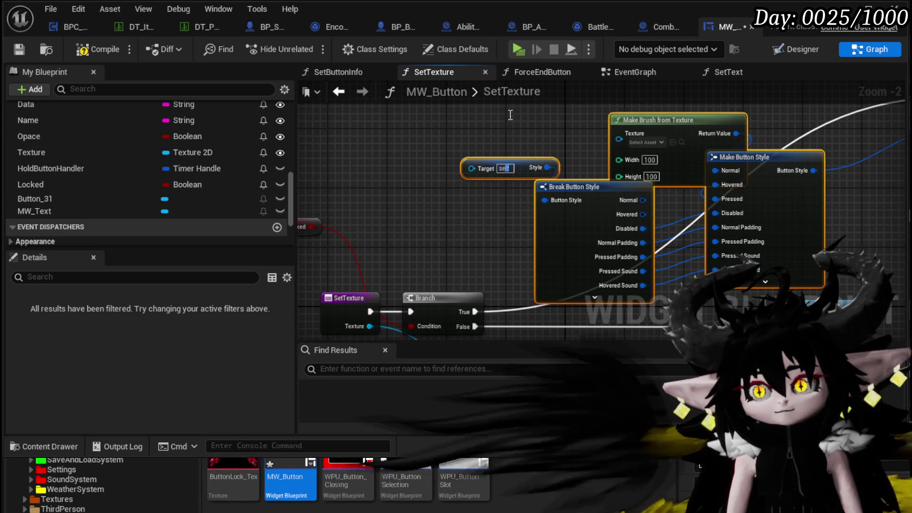
{"action": "left_click_drag", "start_coordinate": [416, 186], "coordinate": [369, 195]}
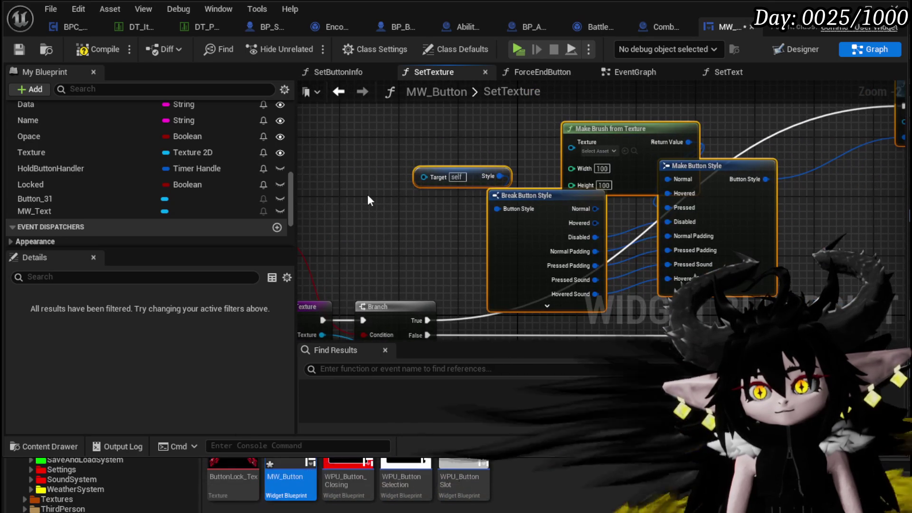
Step: Wire Button_31 into the copied chain's Set Style and set its brush texture to ButtonLock_Tex
{"action": "mouse_move", "coordinate": [627, 128]}
{"action": "left_mouse_down"}
{"action": "mouse_move", "coordinate": [430, 95]}
{"action": "mouse_move", "coordinate": [442, 375]}
{"action": "left_mouse_up"}
{"action": "mouse_move", "coordinate": [352, 277]}
{"action": "left_mouse_down"}
{"action": "mouse_move", "coordinate": [571, 134]}
{"action": "mouse_move", "coordinate": [582, 99]}
{"action": "mouse_move", "coordinate": [566, 118]}
{"action": "mouse_move", "coordinate": [557, 234]}
{"action": "mouse_move", "coordinate": [571, 285]}
{"action": "left_mouse_up"}
{"action": "mouse_move", "coordinate": [513, 283]}
{"action": "left_mouse_down"}
{"action": "mouse_move", "coordinate": [444, 371]}
{"action": "mouse_move", "coordinate": [496, 373]}
{"action": "mouse_move", "coordinate": [430, 347]}
{"action": "mouse_move", "coordinate": [441, 317]}
{"action": "left_mouse_up"}
{"action": "mouse_move", "coordinate": [499, 204]}
{"action": "left_mouse_down"}
{"action": "mouse_move", "coordinate": [572, 217]}
{"action": "mouse_move", "coordinate": [530, 144]}
{"action": "left_mouse_up"}
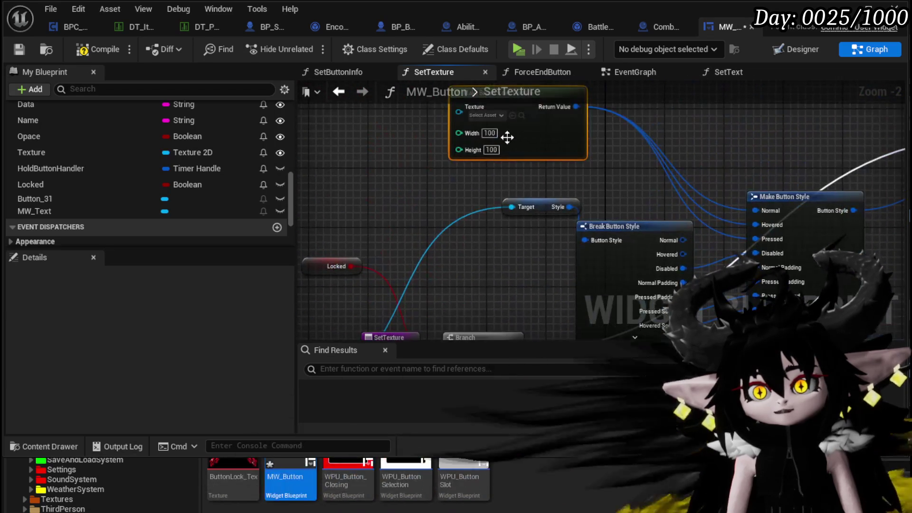
{"action": "mouse_move", "coordinate": [233, 476]}
{"action": "left_mouse_down"}
{"action": "mouse_move", "coordinate": [266, 456]}
{"action": "mouse_move", "coordinate": [489, 108]}
{"action": "mouse_move", "coordinate": [504, 125]}
{"action": "mouse_move", "coordinate": [499, 116]}
{"action": "left_mouse_up"}
Step: Fix the compile error by connecting Button_31 to Set Style's target, then recompile
{"action": "left_click", "coordinate": [97, 49]}
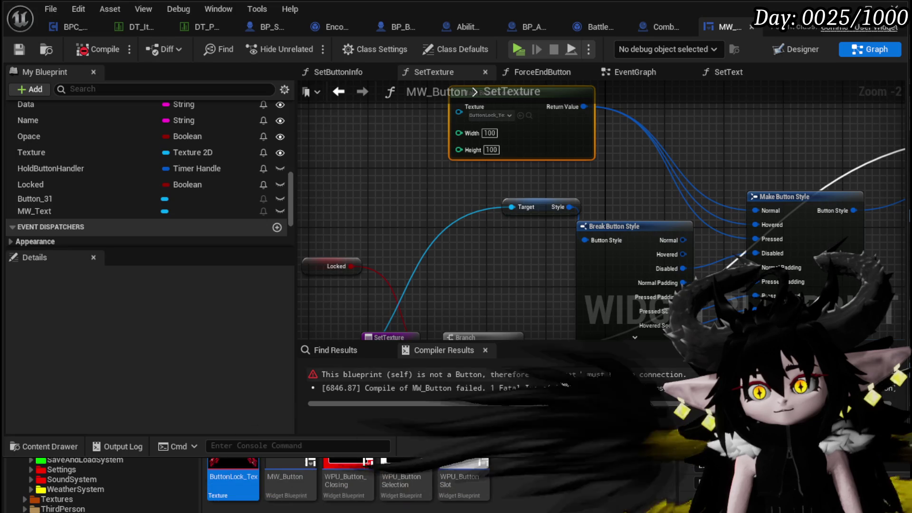
{"action": "left_click", "coordinate": [563, 375]}
{"action": "scroll", "coordinate": [518, 290], "scroll_direction": "down", "scroll_amount": 4}
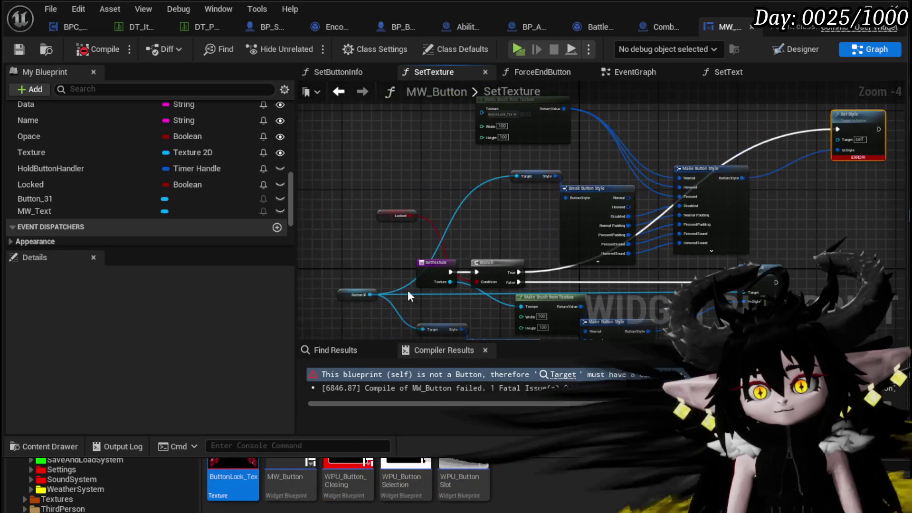
{"action": "left_click_drag", "start_coordinate": [859, 141], "coordinate": [859, 141]}
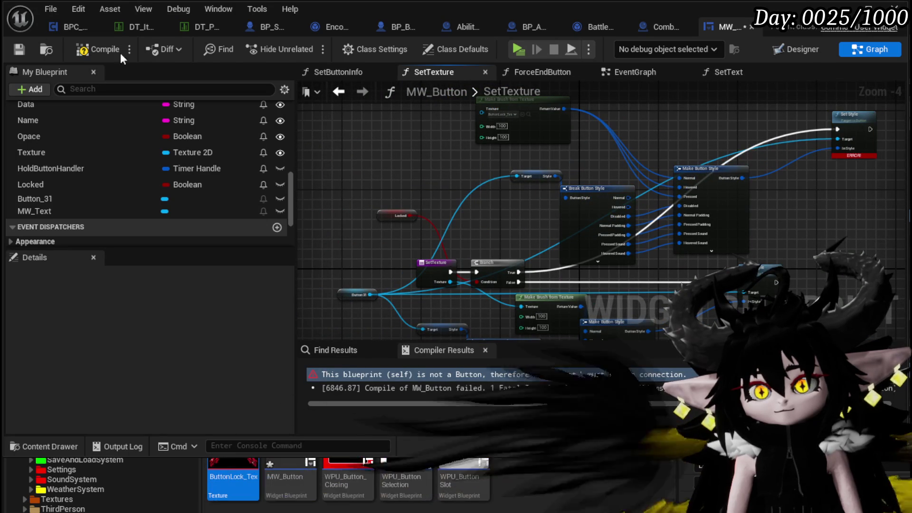
{"action": "left_click", "coordinate": [18, 50]}
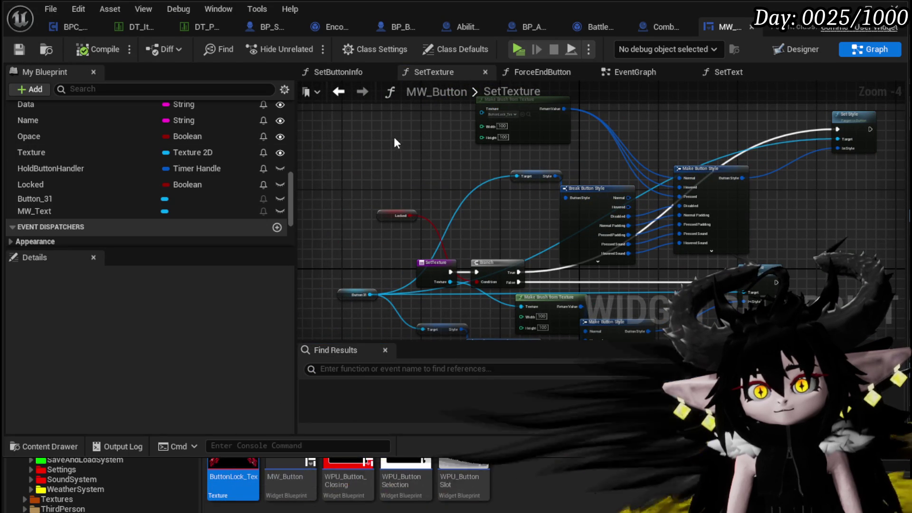
Step: Make Locked instance editable and exposed on spawn, then compile MW_Button
{"action": "left_click", "coordinate": [44, 185]}
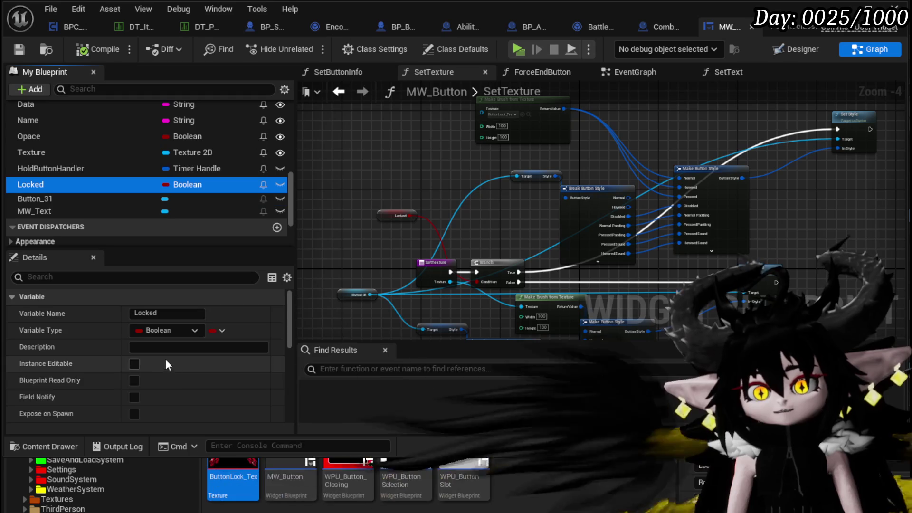
{"action": "left_click", "coordinate": [133, 344]}
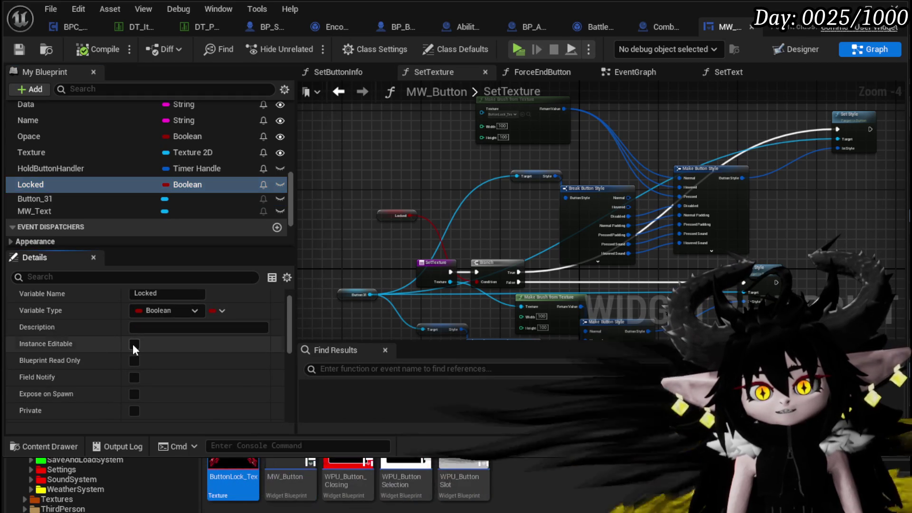
{"action": "left_click", "coordinate": [135, 396]}
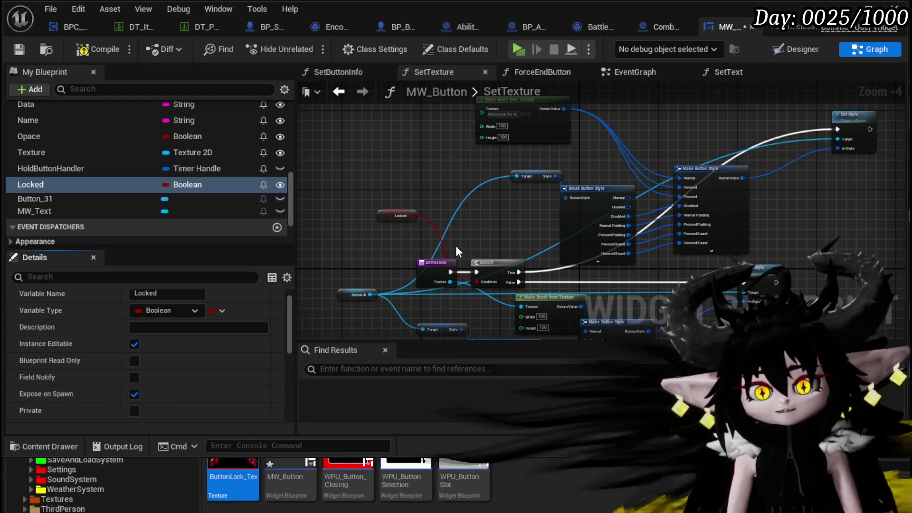
{"action": "left_click", "coordinate": [88, 53]}
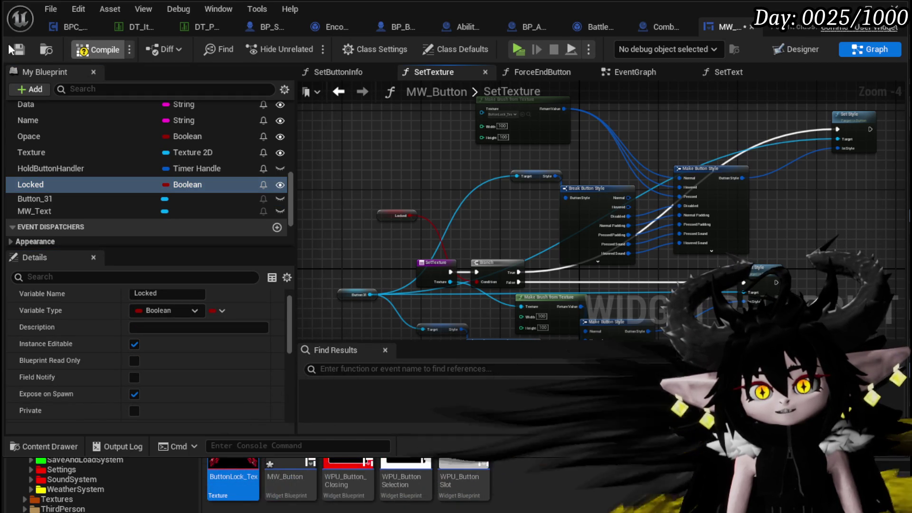
{"action": "left_click", "coordinate": [43, 55]}
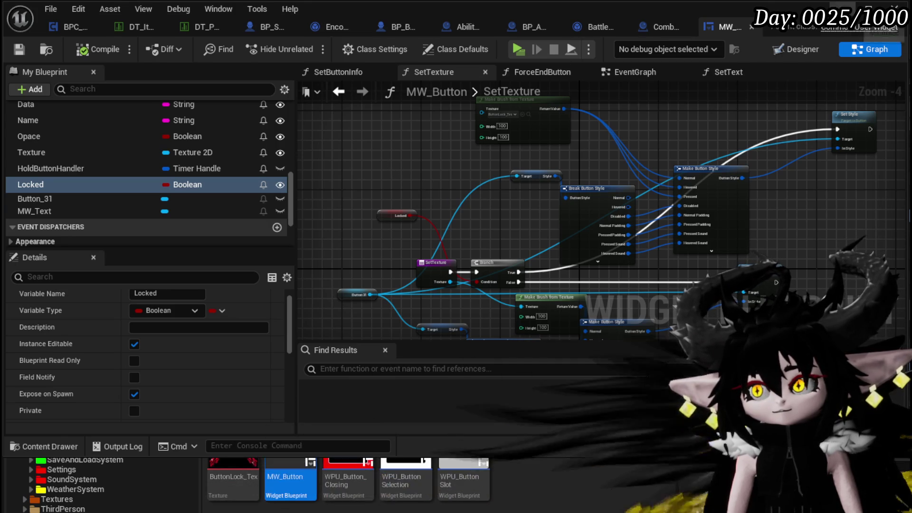
{"action": "scroll", "coordinate": [86, 488], "scroll_direction": "up", "scroll_amount": 10}
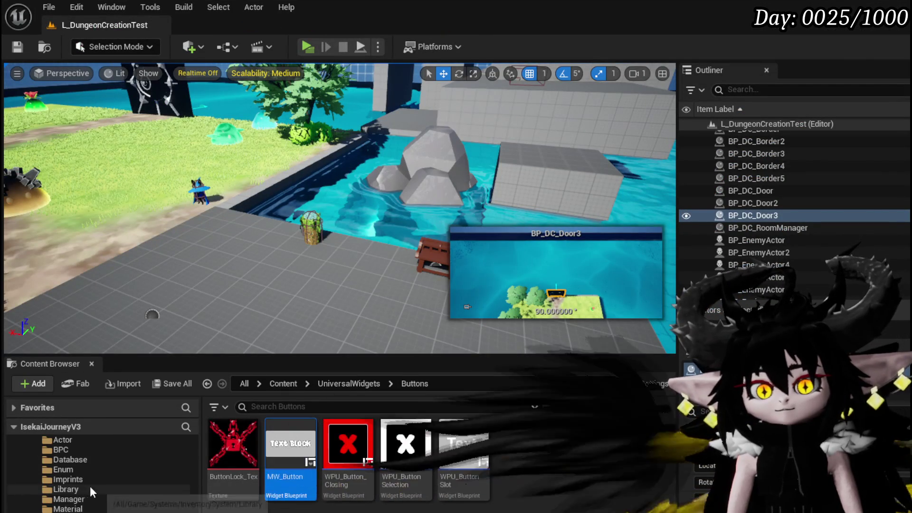
Step: In MW_Button's EventGraph, add a Branch on Locked after On Pressed, with False feeding Call On Pressed
{"action": "double_click", "coordinate": [283, 431]}
{"action": "left_click", "coordinate": [634, 72]}
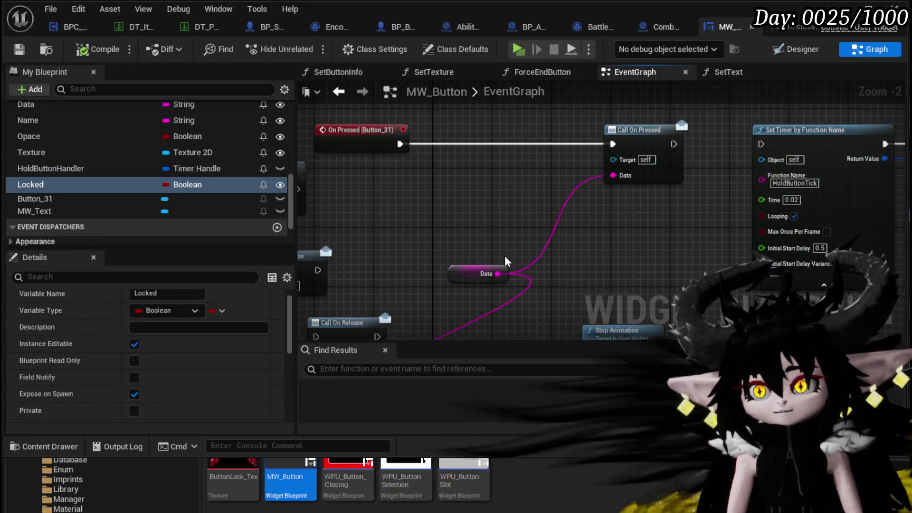
{"action": "left_click", "coordinate": [468, 138]}
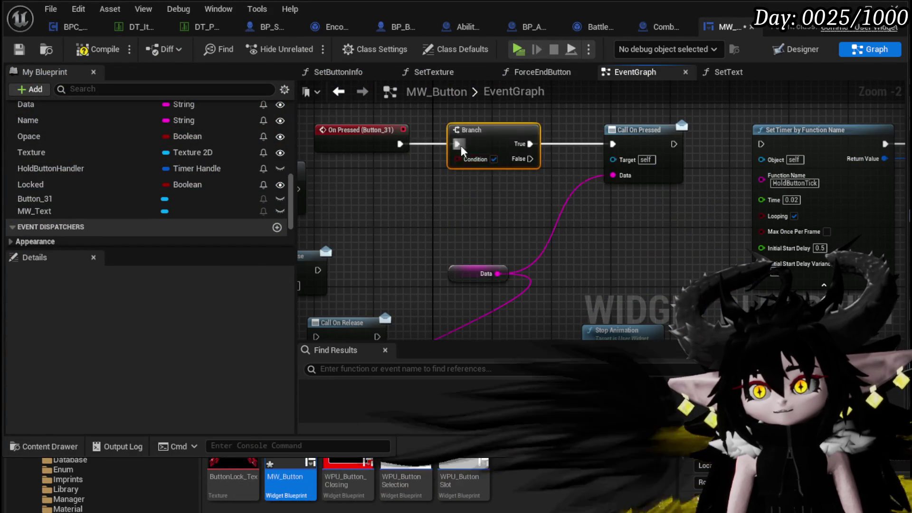
{"action": "left_click_drag", "start_coordinate": [500, 219], "coordinate": [587, 205]}
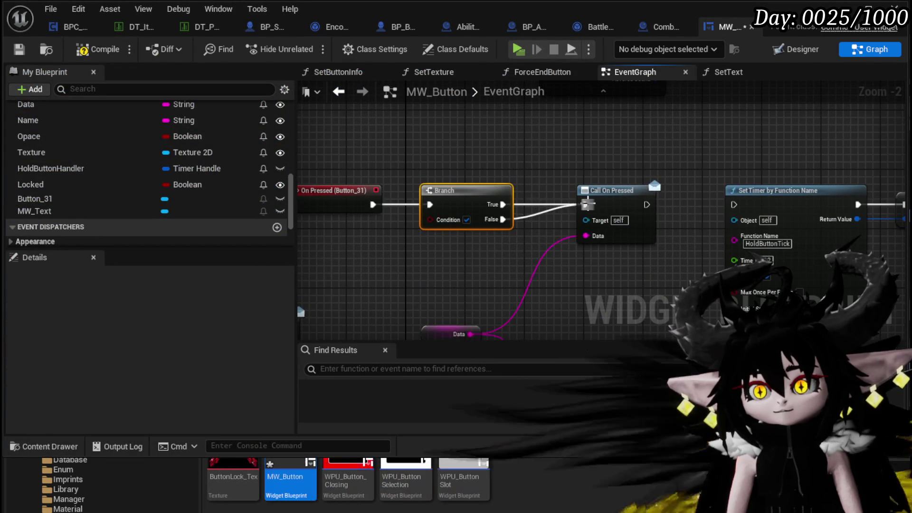
{"action": "left_click", "coordinate": [503, 205], "text": "alt"}
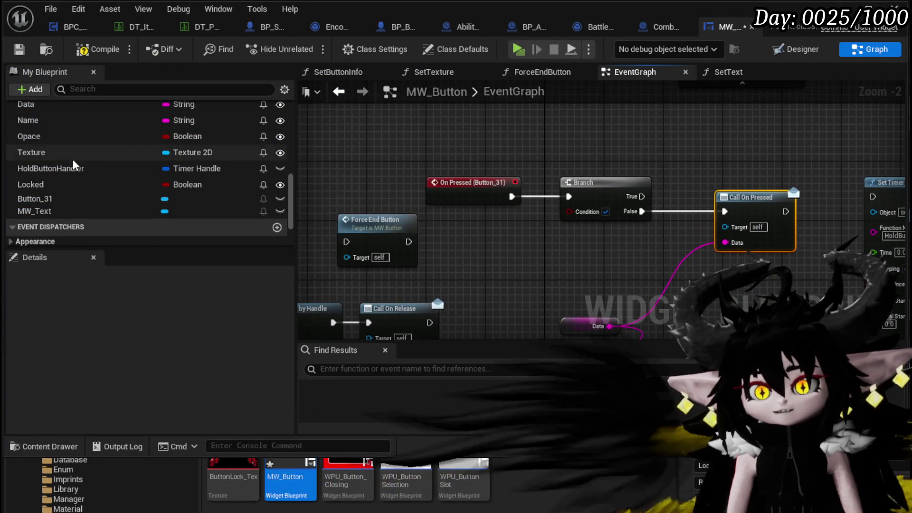
{"action": "mouse_move", "coordinate": [56, 186]}
{"action": "left_mouse_down"}
{"action": "mouse_move", "coordinate": [592, 219]}
{"action": "mouse_move", "coordinate": [580, 217]}
{"action": "left_mouse_up"}
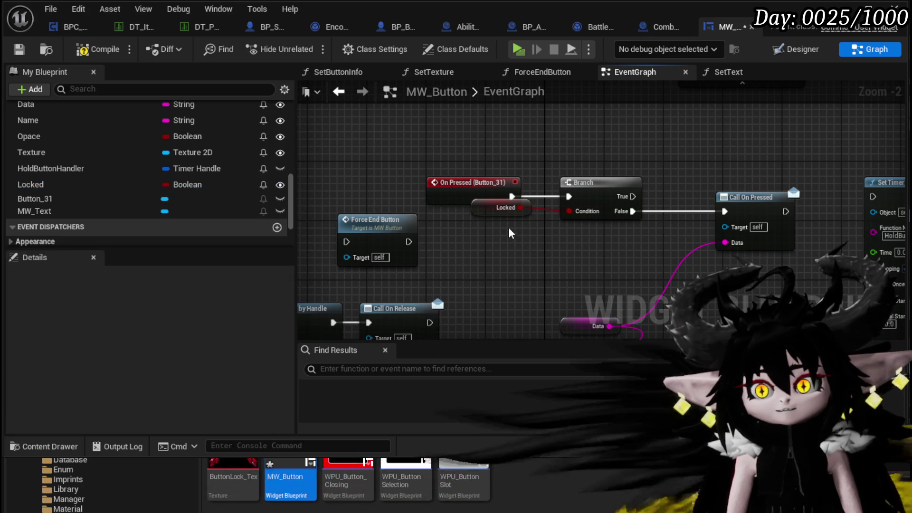
{"action": "left_click", "coordinate": [504, 205]}
{"action": "scroll", "coordinate": [508, 247], "scroll_direction": "down", "scroll_amount": 2}
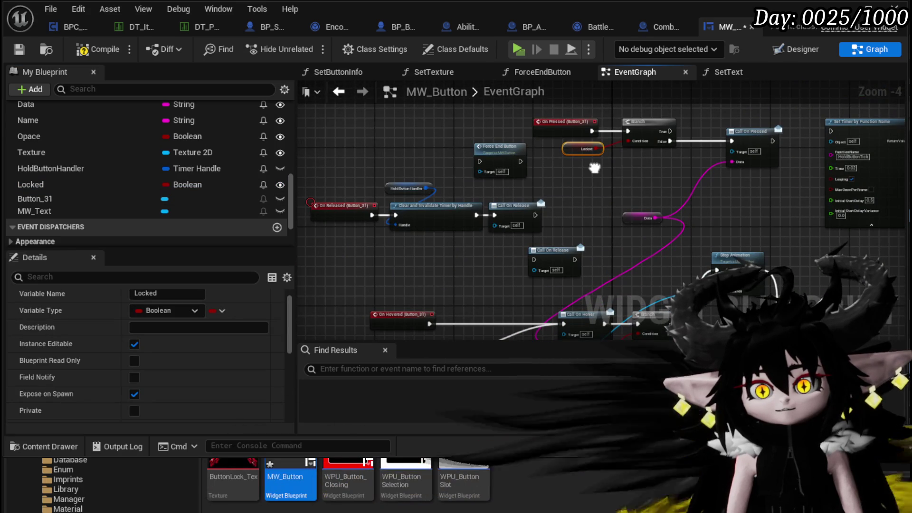
Step: Save the MW_Button blueprint and return to the L_DungeonCreationTest level editor
{"action": "left_click", "coordinate": [19, 49]}
{"action": "left_click_drag", "start_coordinate": [647, 211], "coordinate": [558, 261]}
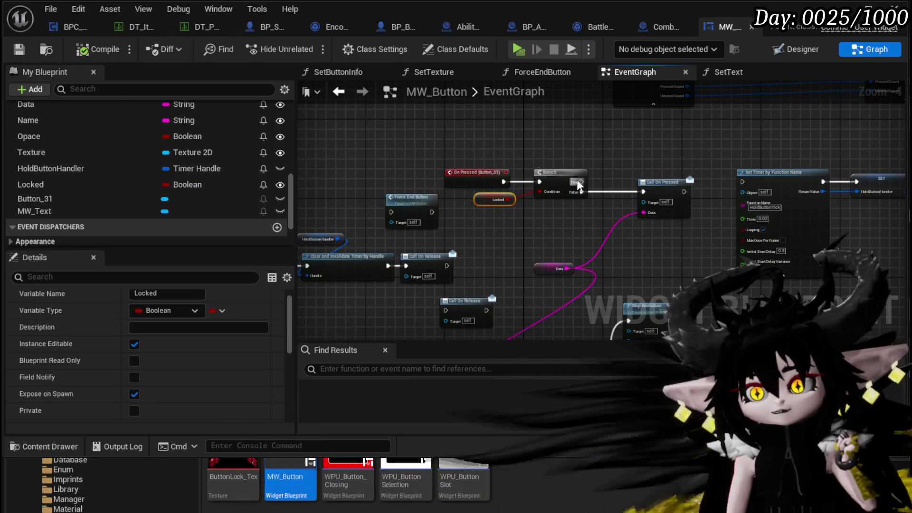
{"action": "left_click_drag", "start_coordinate": [579, 185], "coordinate": [465, 196]}
{"action": "left_click_drag", "start_coordinate": [645, 170], "coordinate": [665, 173]}
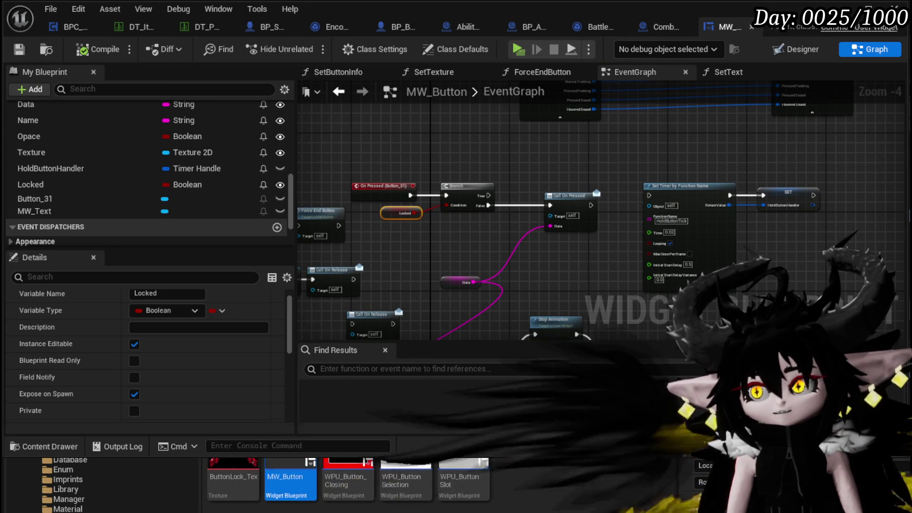
{"action": "left_click", "coordinate": [821, 34]}
Step: Open AbilityWorkBenchUI from the Content/Systems/AbilitySystem/UI folder
{"action": "scroll", "coordinate": [67, 460], "scroll_direction": "down", "scroll_amount": 5}
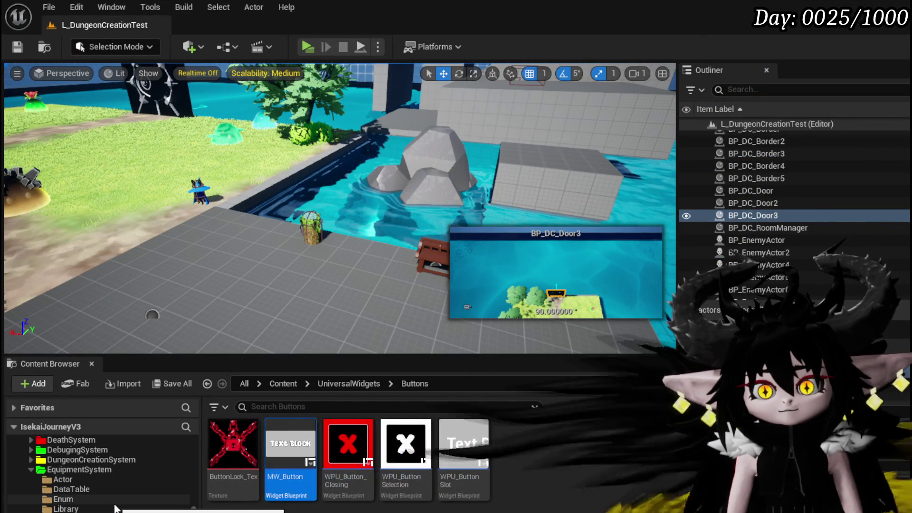
{"action": "scroll", "coordinate": [115, 508], "scroll_direction": "up", "scroll_amount": 3}
{"action": "scroll", "coordinate": [116, 507], "scroll_direction": "down", "scroll_amount": 3}
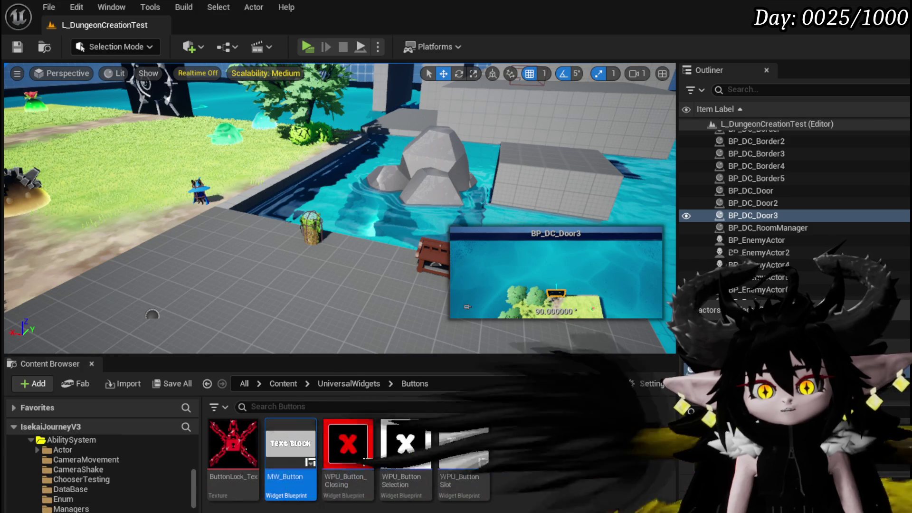
{"action": "key", "text": "alt+Left"}
{"action": "double_click", "coordinate": [233, 436]}
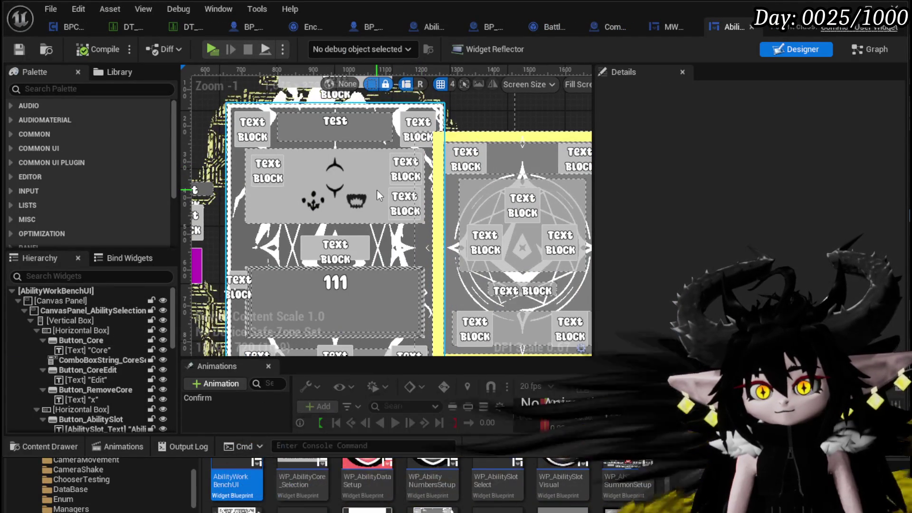
Step: Open the embedded WP_CardCreation widget for editing
{"action": "left_click", "coordinate": [377, 190]}
{"action": "double_click", "coordinate": [554, 215]}
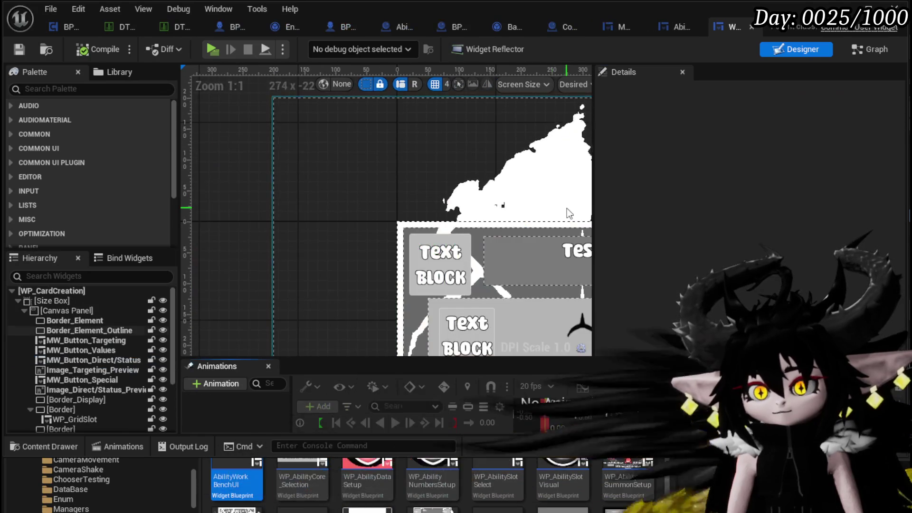
{"action": "scroll", "coordinate": [331, 190], "scroll_direction": "down", "scroll_amount": 4}
{"action": "scroll", "coordinate": [455, 200], "scroll_direction": "up", "scroll_amount": 3}
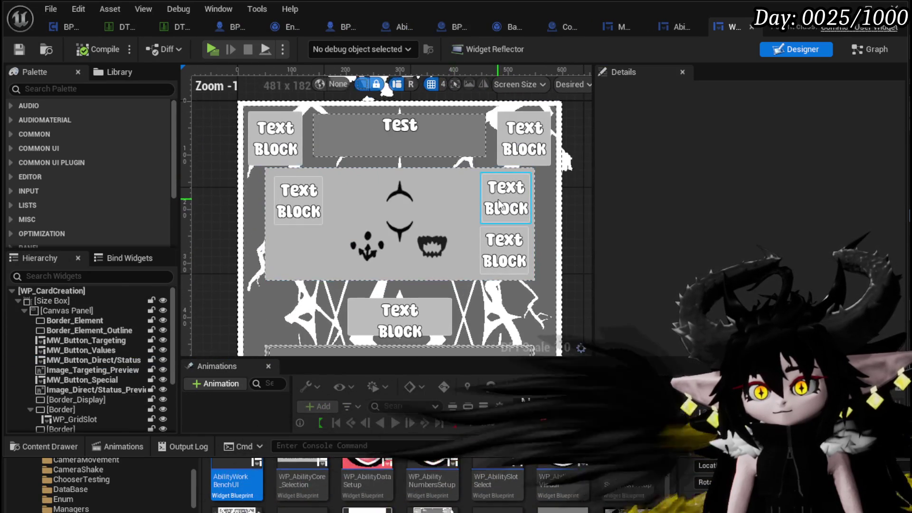
Step: Check the WP_ButtonWidget_Anim and WP_ButtonWidget_VFX buttons and compile WP_CardCreation
{"action": "left_click", "coordinate": [506, 197]}
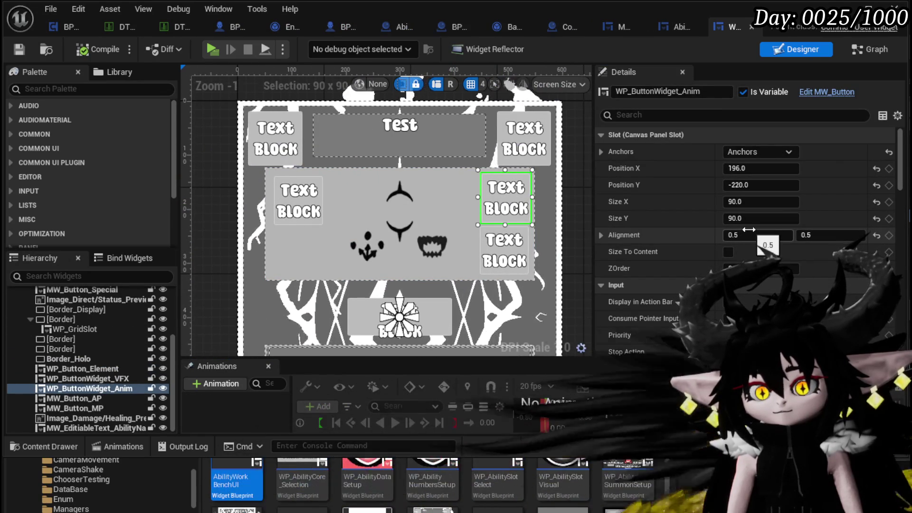
{"action": "scroll", "coordinate": [902, 262], "scroll_direction": "down", "scroll_amount": 5}
{"action": "mouse_move", "coordinate": [902, 261]}
{"action": "left_mouse_down"}
{"action": "mouse_move", "coordinate": [904, 346]}
{"action": "mouse_move", "coordinate": [902, 323]}
{"action": "left_mouse_up"}
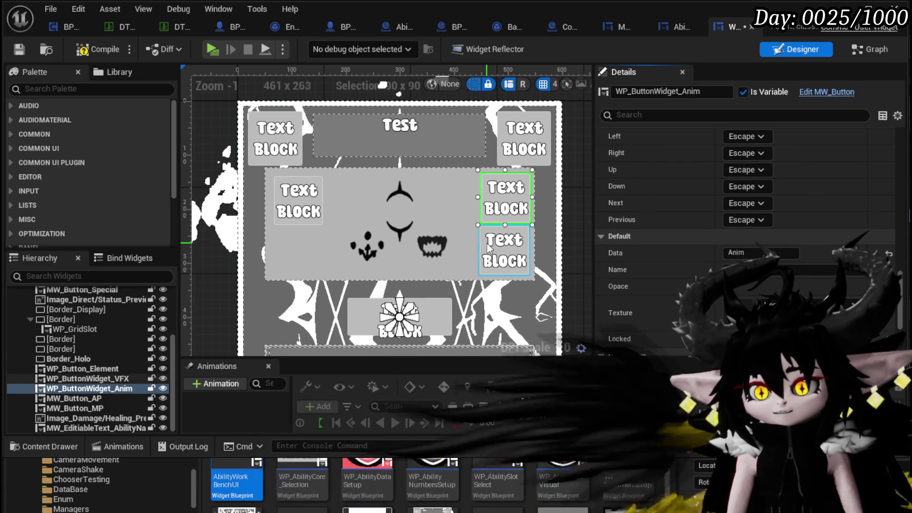
{"action": "left_click", "coordinate": [505, 250]}
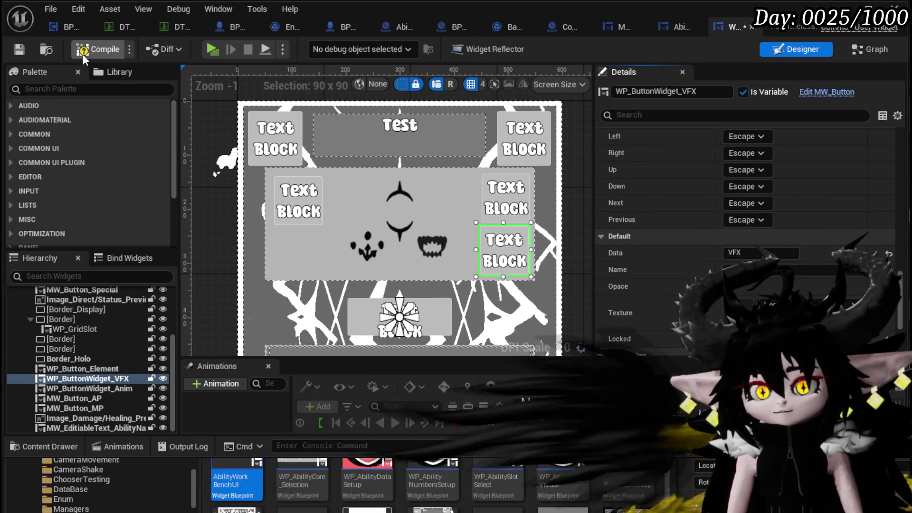
{"action": "left_click", "coordinate": [83, 52]}
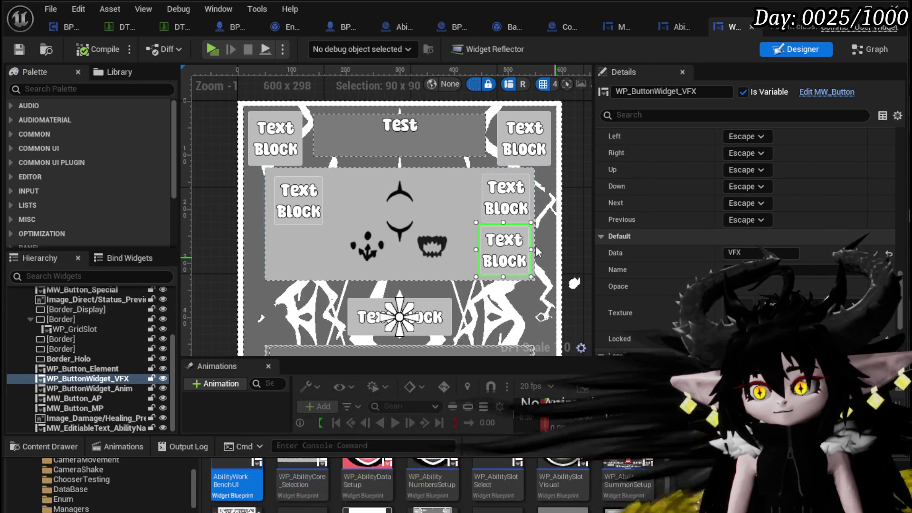
{"action": "left_click", "coordinate": [504, 198]}
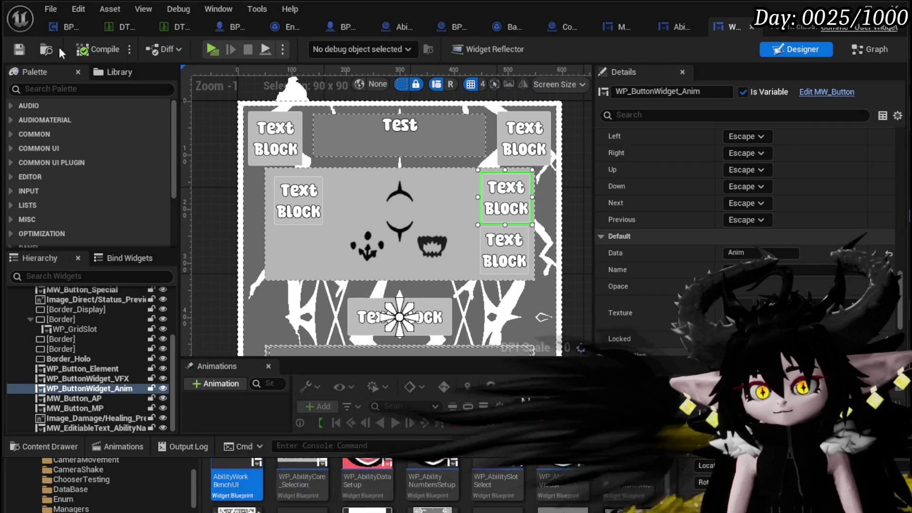
{"action": "scroll", "coordinate": [421, 181], "scroll_direction": "down", "scroll_amount": 1}
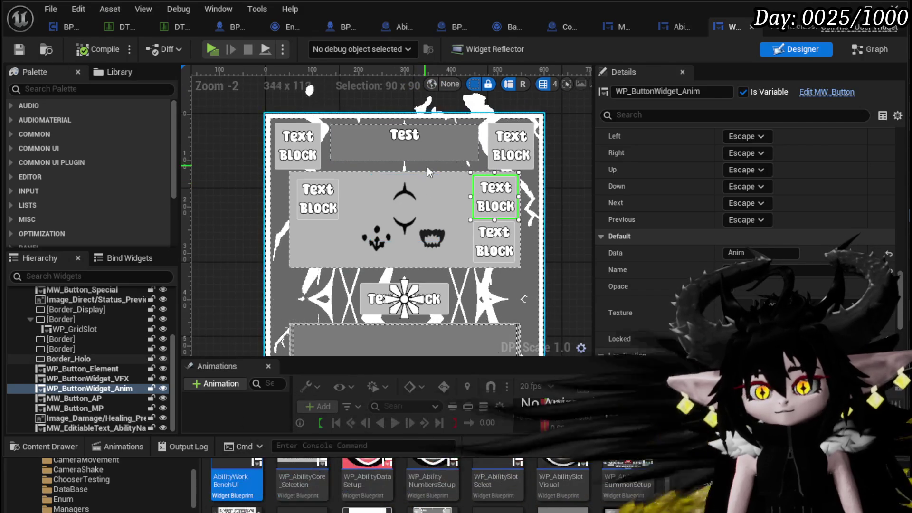
Step: Tick Locked on MW_Button_Visual in WP_Summon_AbilityWorkBench, then compile and save the widget
{"action": "left_click", "coordinate": [675, 27]}
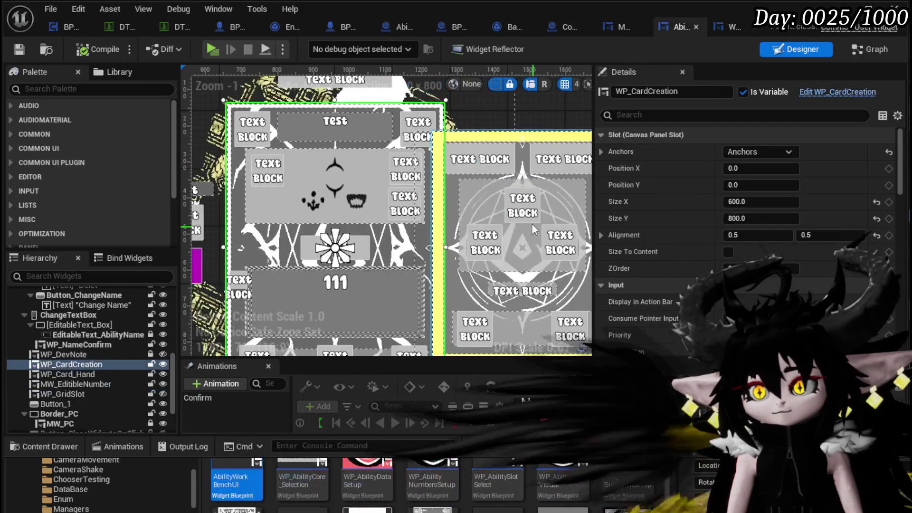
{"action": "left_click", "coordinate": [491, 162]}
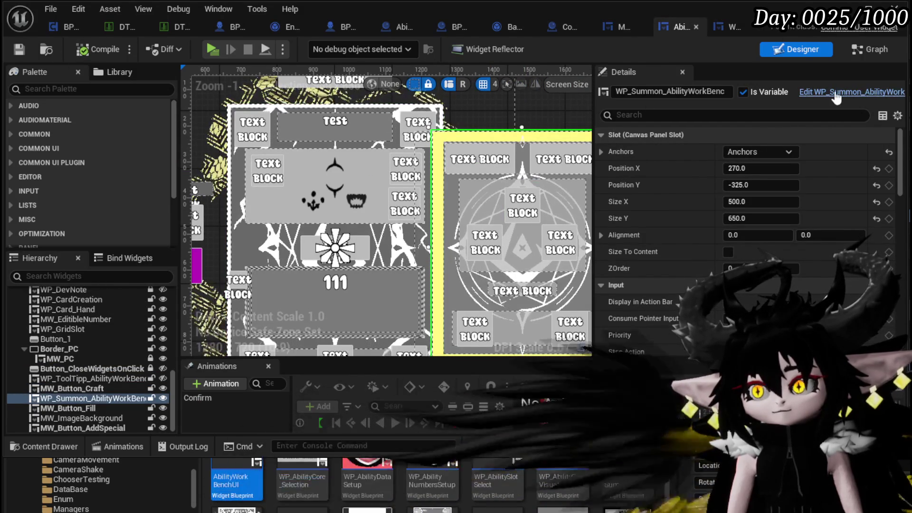
{"action": "left_click", "coordinate": [732, 26]}
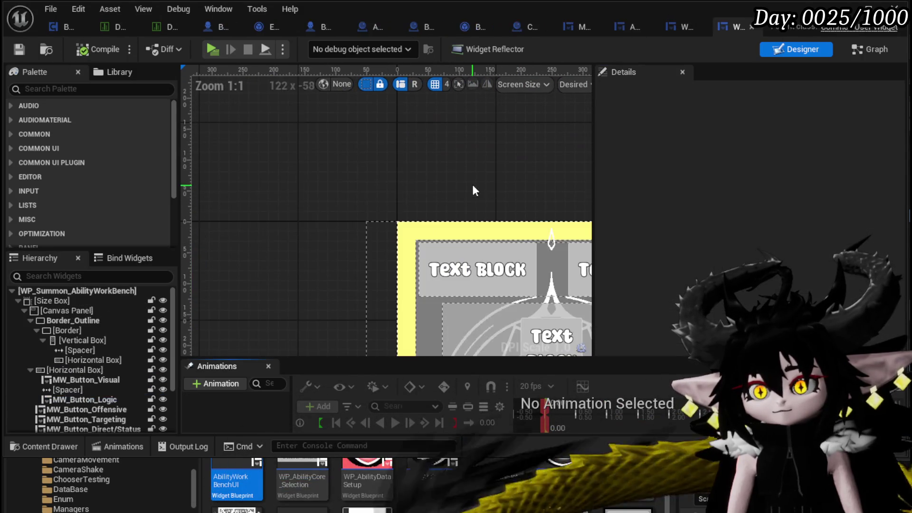
{"action": "left_click", "coordinate": [426, 274]}
{"action": "scroll", "coordinate": [744, 148], "scroll_direction": "down", "scroll_amount": 10}
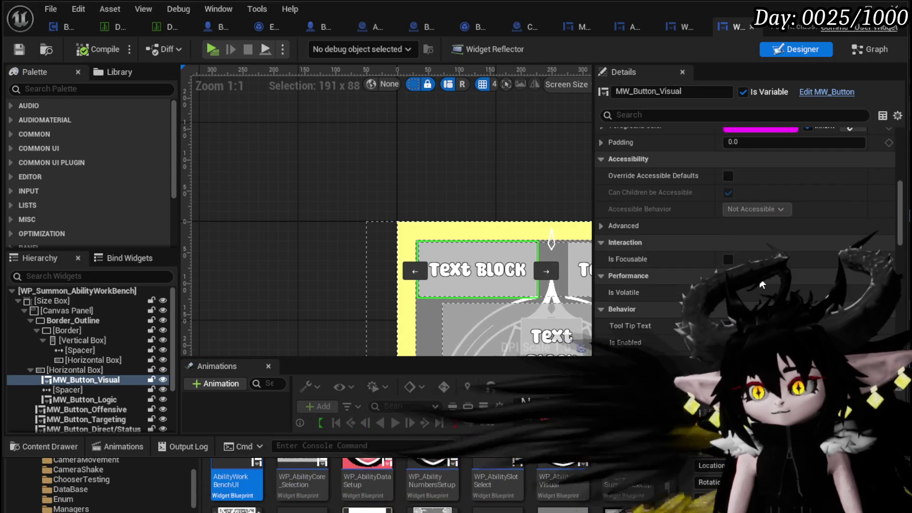
{"action": "scroll", "coordinate": [762, 283], "scroll_direction": "down", "scroll_amount": 10}
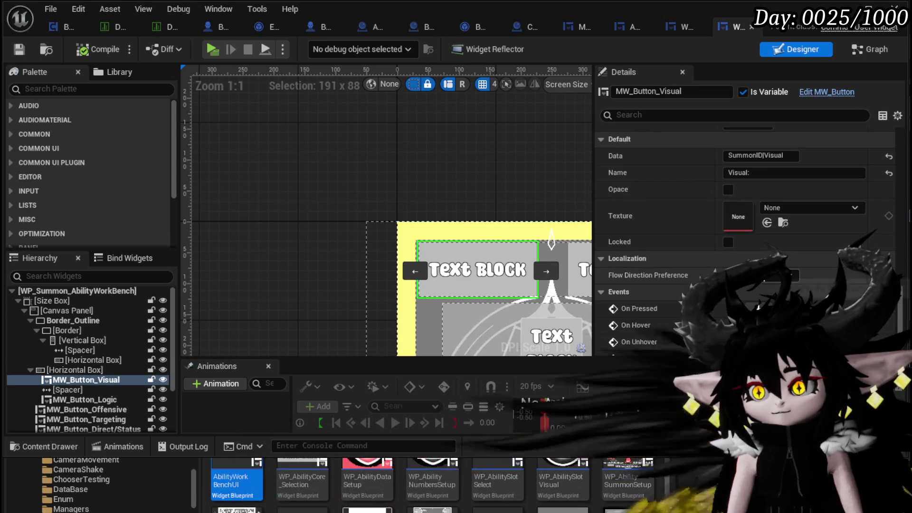
{"action": "left_click", "coordinate": [729, 242]}
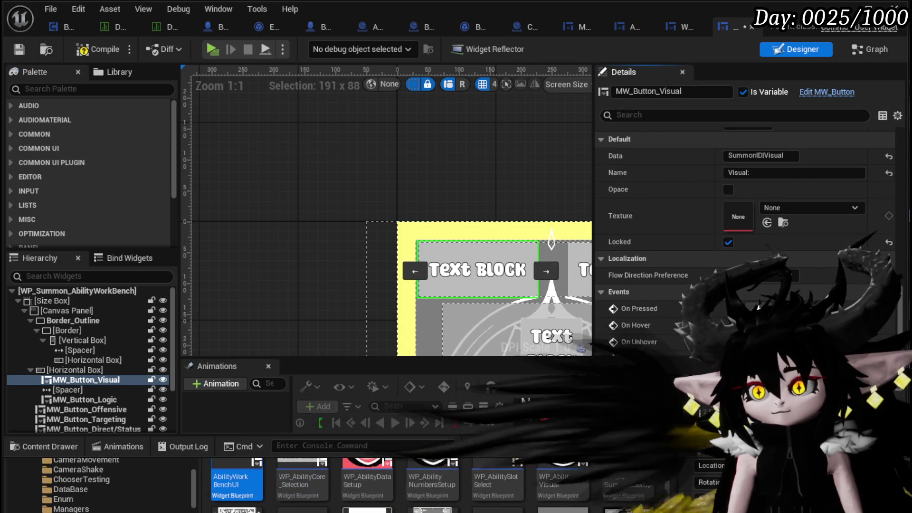
{"action": "left_click", "coordinate": [19, 46]}
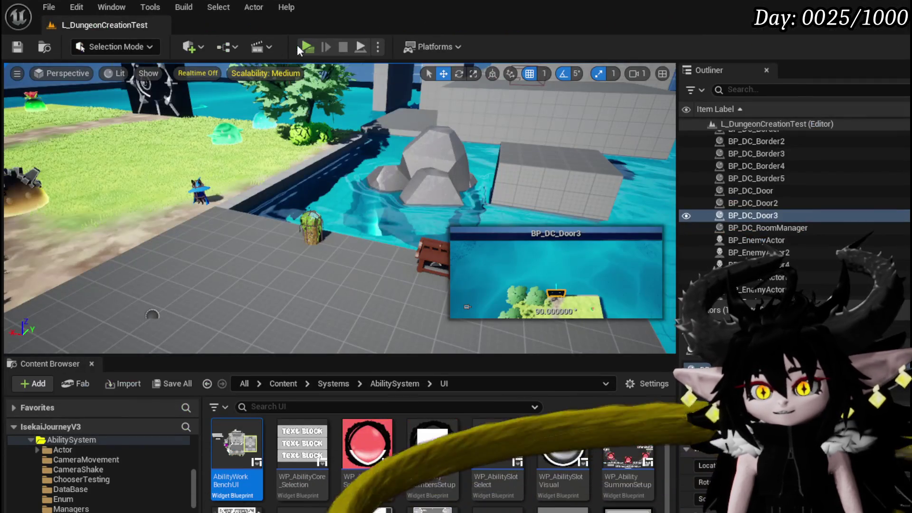
Step: Play-test with Magic|ChuraMagicSummon|001 and open the Defence Down card's preview page
{"action": "left_click", "coordinate": [298, 45]}
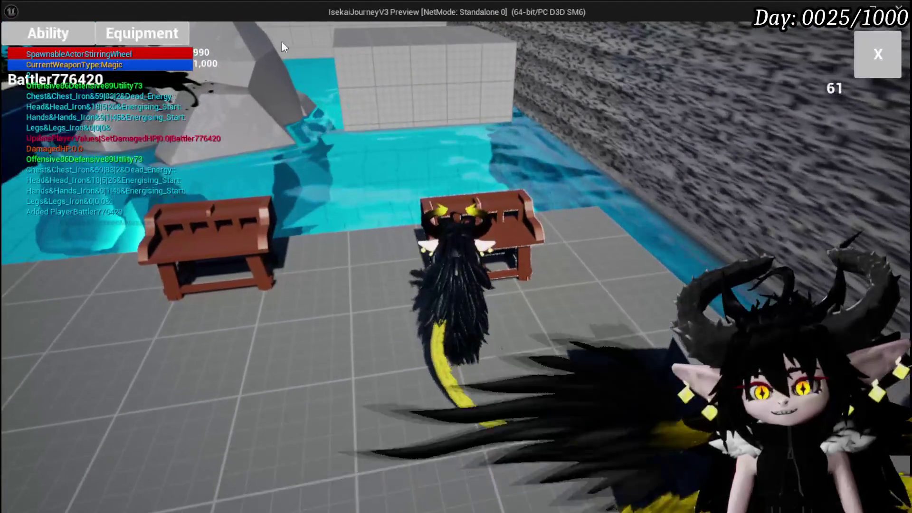
{"action": "left_click", "coordinate": [106, 95]}
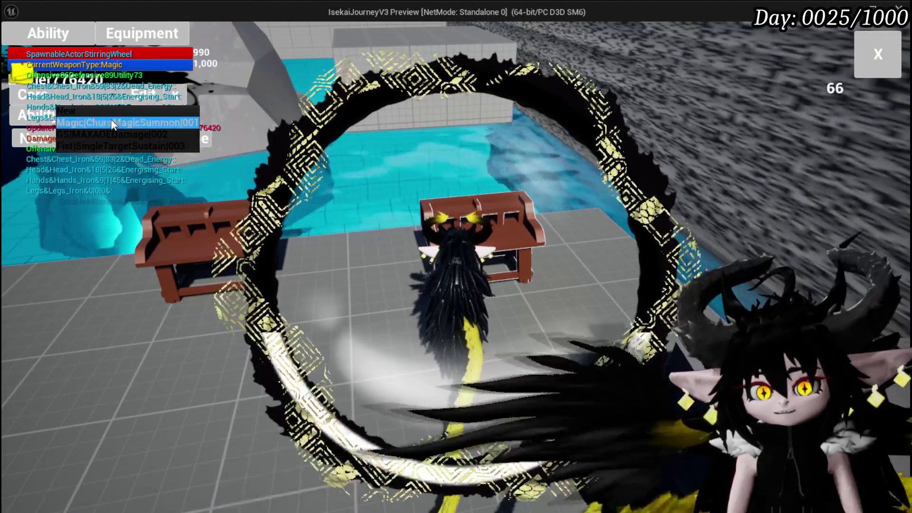
{"action": "left_click", "coordinate": [110, 120]}
{"action": "left_click", "coordinate": [599, 346]}
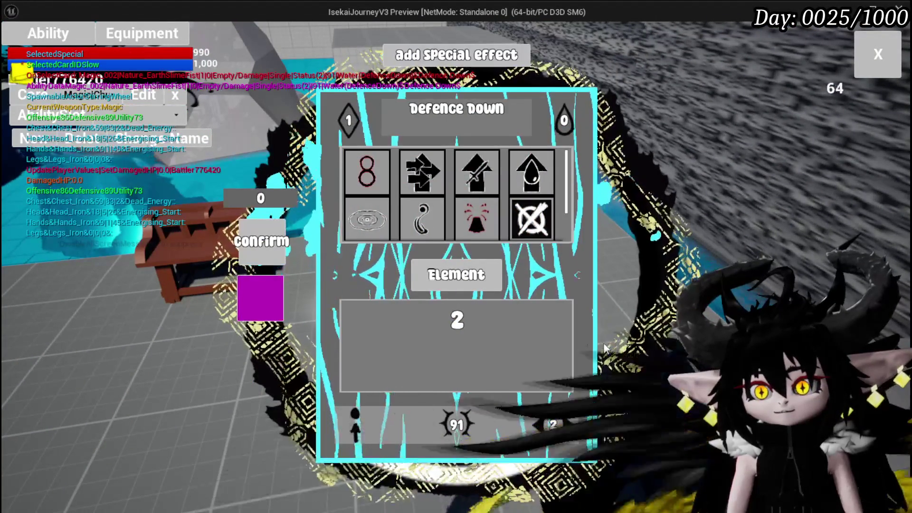
{"action": "left_click", "coordinate": [583, 275]}
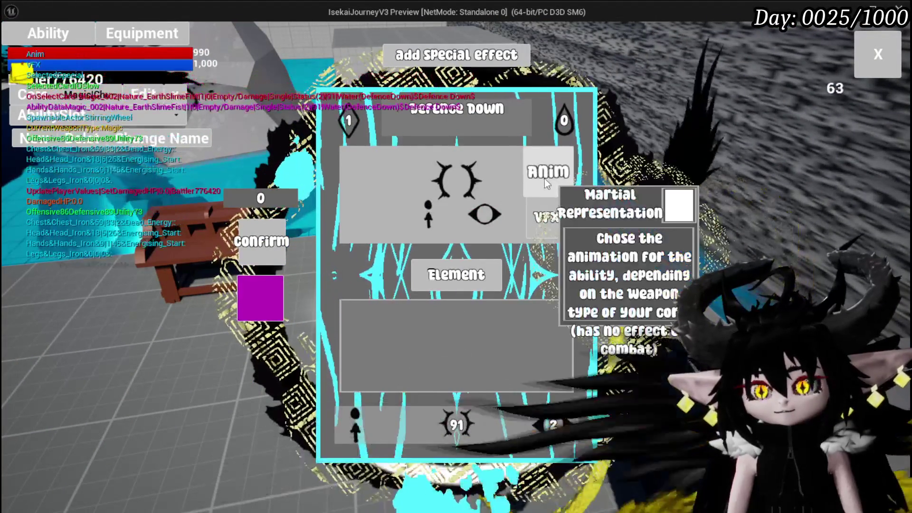
Step: Open the card's summon Visual and Logic settings, then stop play and save packages
{"action": "mouse_move", "coordinate": [547, 171]}
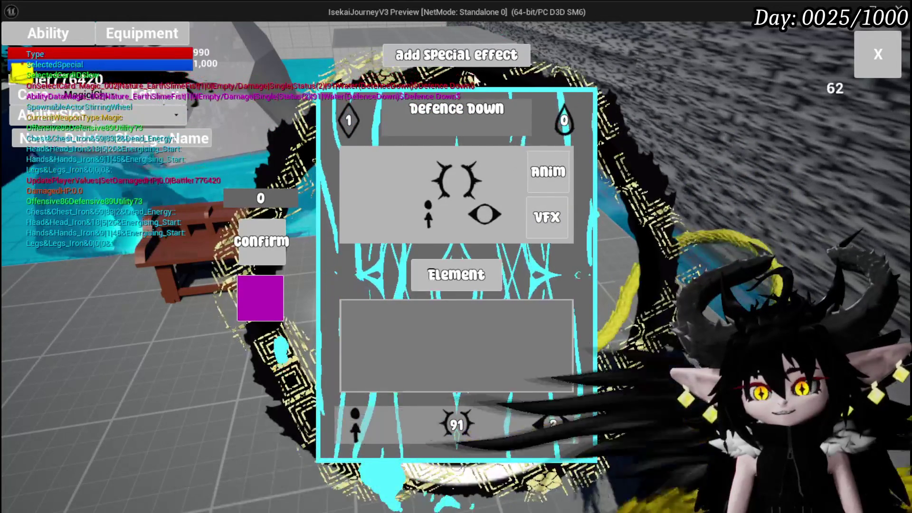
{"action": "left_click", "coordinate": [524, 416]}
{"action": "left_click", "coordinate": [512, 179]}
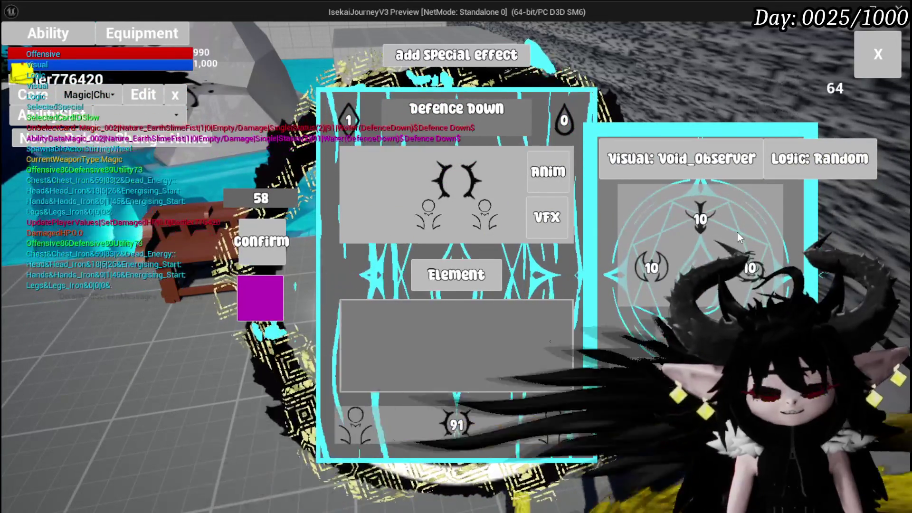
{"action": "key", "text": "Escape"}
{"action": "key", "text": "ctrl+s"}
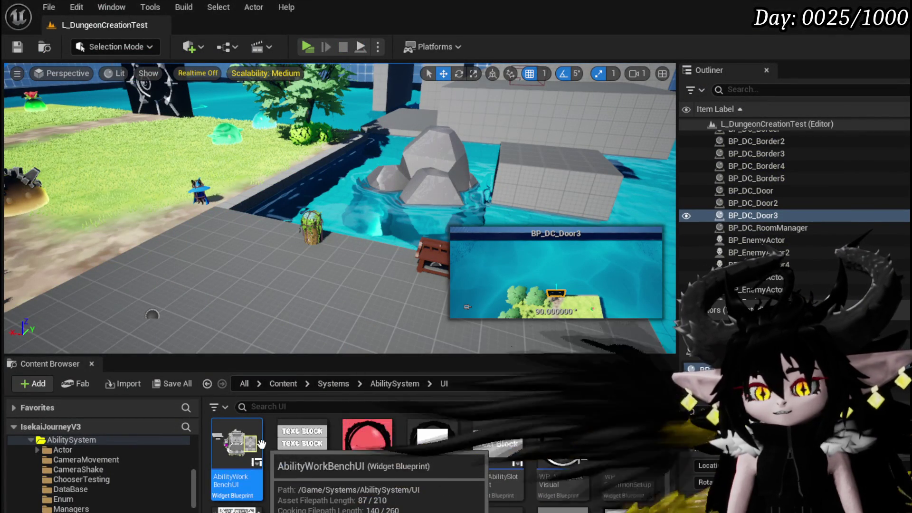
Step: Reopen AbilityWorkBenchUI and bring up the WP_Summon_AbilityWorkBench design
{"action": "double_click", "coordinate": [228, 452]}
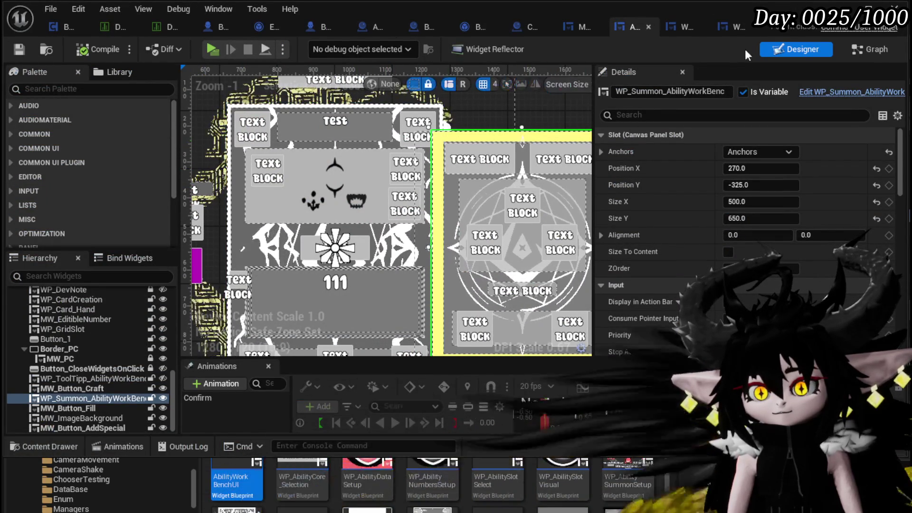
{"action": "left_click", "coordinate": [734, 26]}
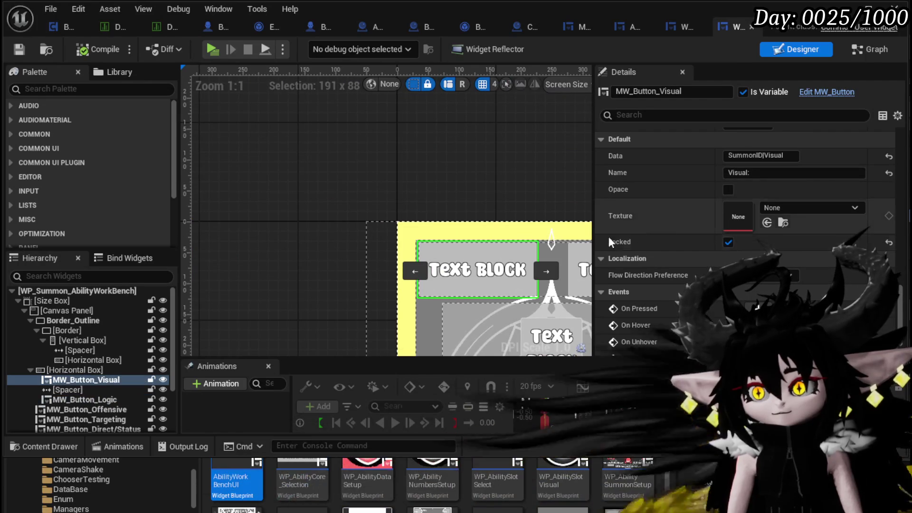
{"action": "scroll", "coordinate": [755, 170], "scroll_direction": "up", "scroll_amount": 15}
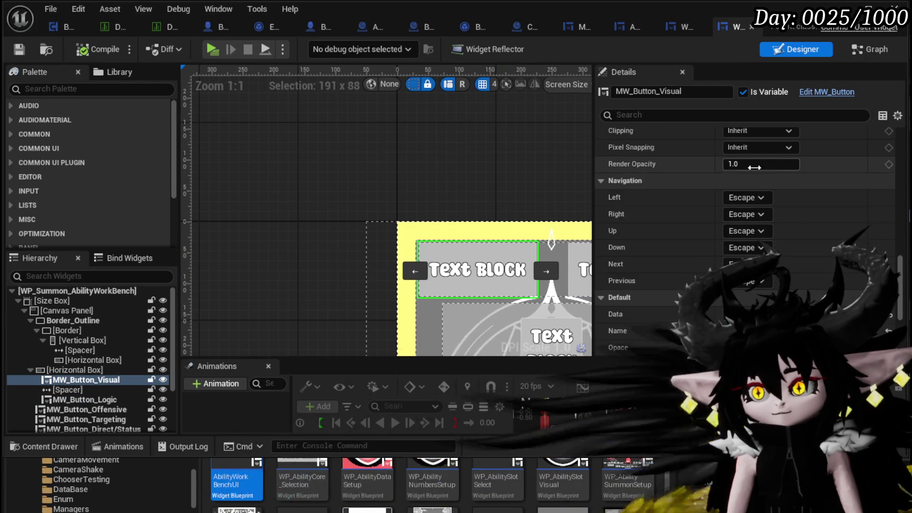
{"action": "scroll", "coordinate": [837, 174], "scroll_direction": "up", "scroll_amount": 10}
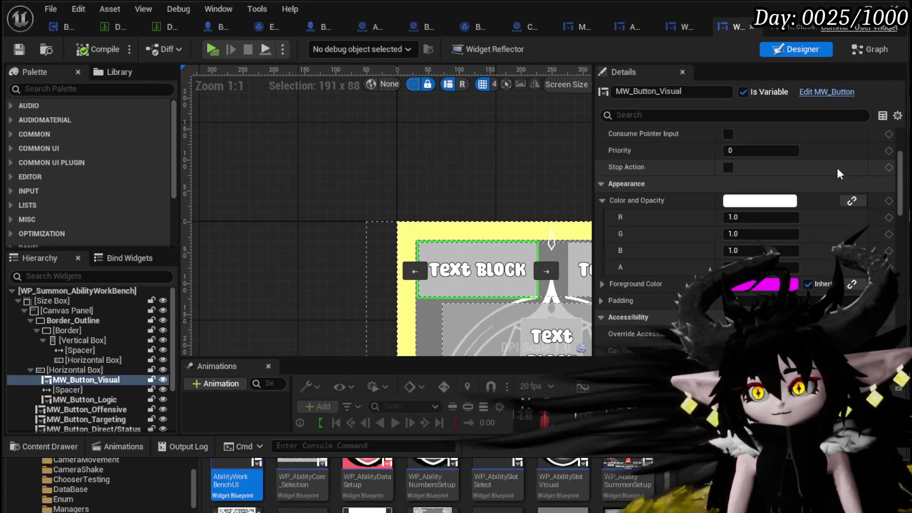
Step: Set the slot Size to Fill for the Visual button, Logic button and Spacer_175
{"action": "left_click", "coordinate": [764, 152]}
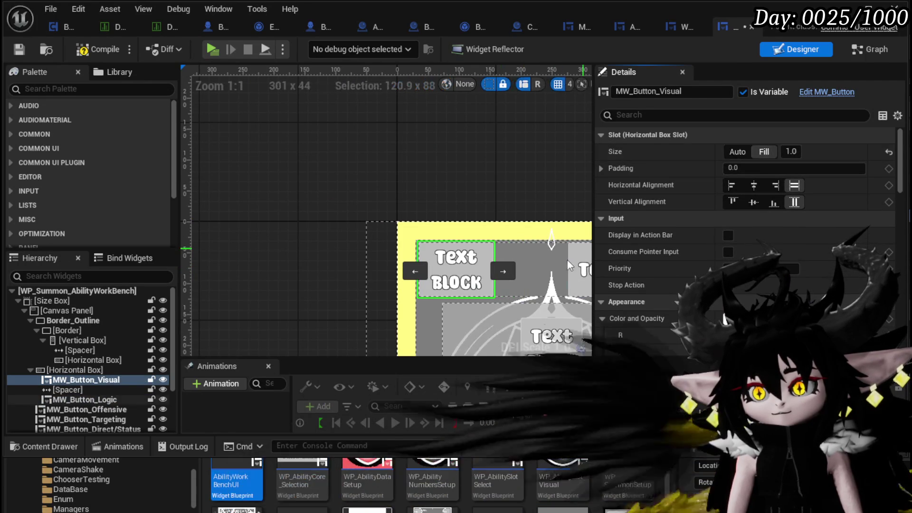
{"action": "left_click", "coordinate": [585, 270]}
{"action": "left_click", "coordinate": [770, 151]}
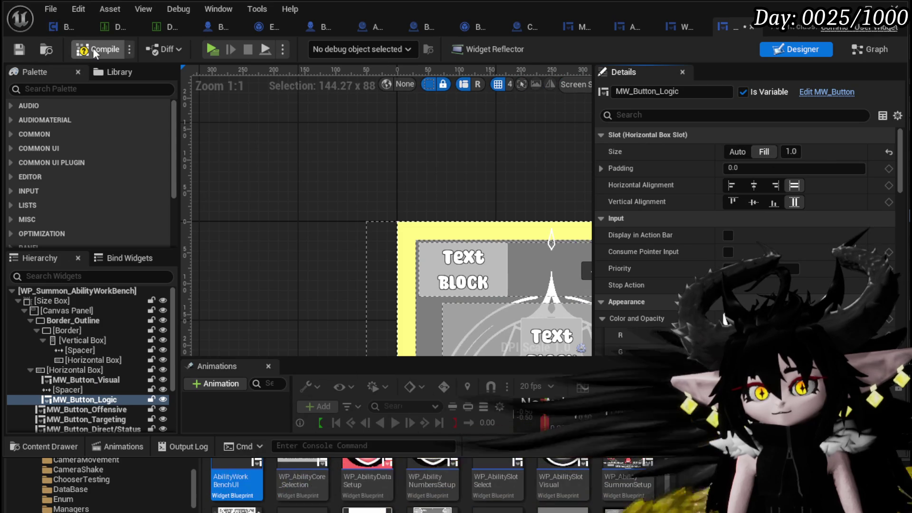
{"action": "left_click", "coordinate": [536, 263]}
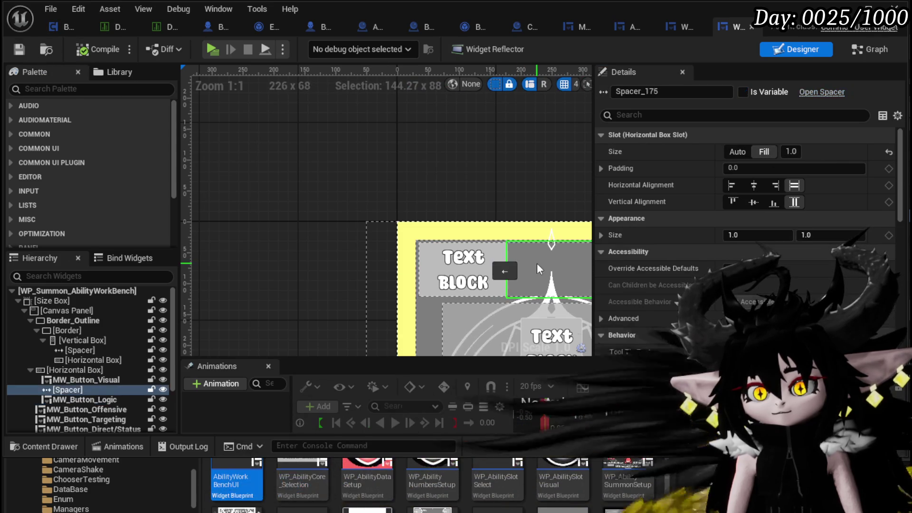
{"action": "left_click", "coordinate": [730, 153]}
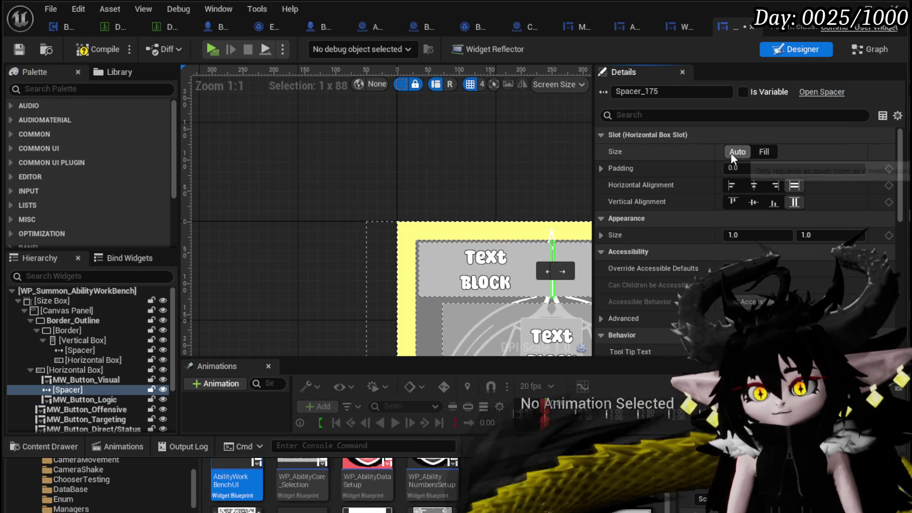
{"action": "left_click", "coordinate": [762, 152]}
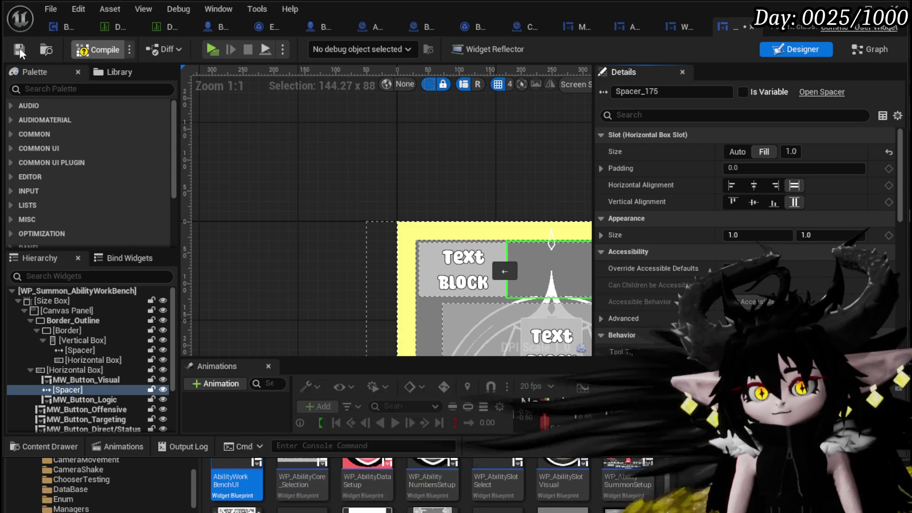
Step: Zoom out to show the whole summon panel, then switch to WP_CardCreation's design
{"action": "scroll", "coordinate": [409, 137], "scroll_direction": "down", "scroll_amount": 2}
{"action": "left_click_drag", "start_coordinate": [403, 195], "coordinate": [286, 150]}
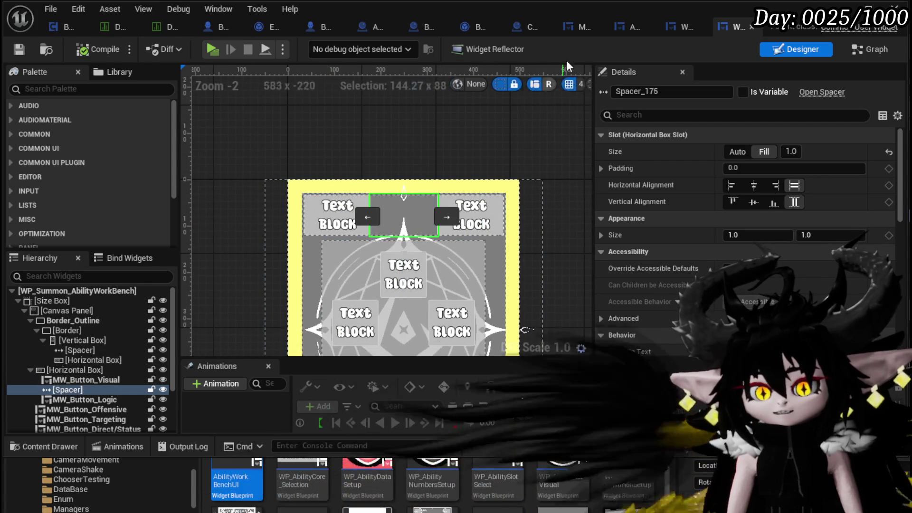
{"action": "left_click", "coordinate": [676, 24]}
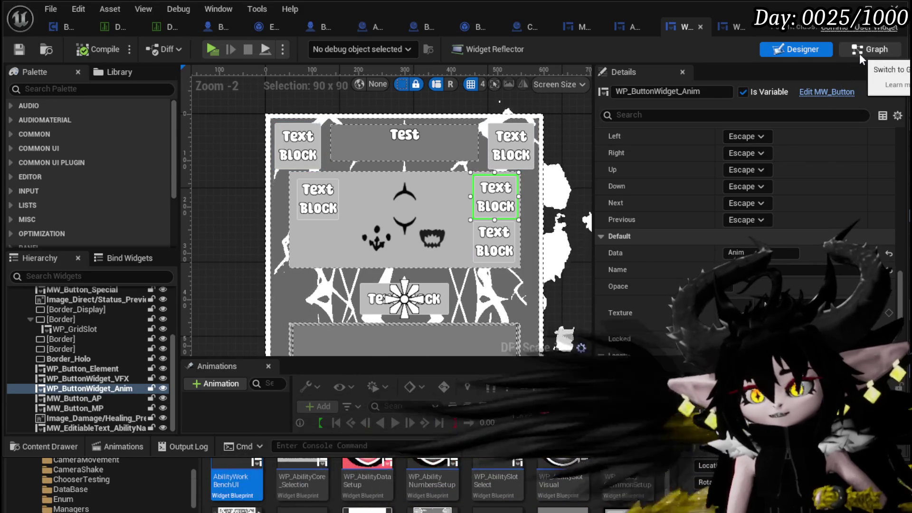
Step: Switch WP_CardCreation to Graph and follow the SetData function through to Set Type
{"action": "left_click", "coordinate": [859, 53]}
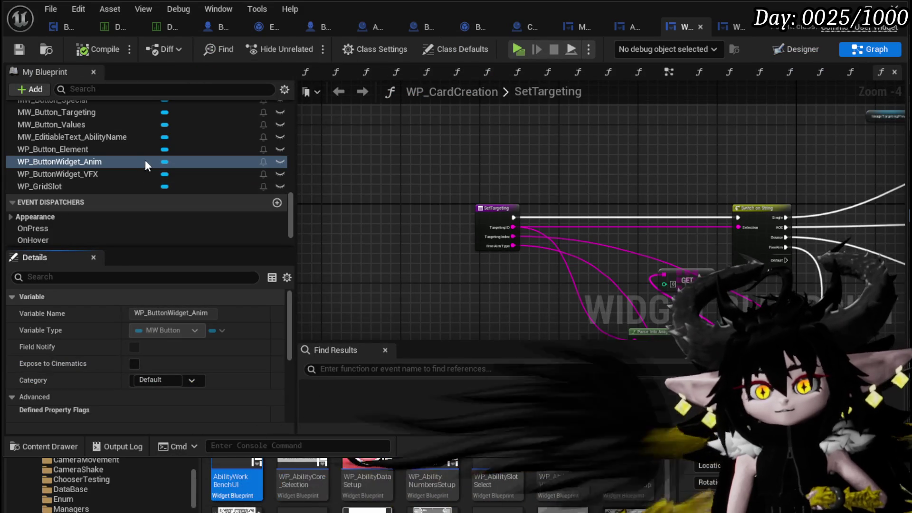
{"action": "scroll", "coordinate": [98, 162], "scroll_direction": "up", "scroll_amount": 3}
{"action": "scroll", "coordinate": [99, 163], "scroll_direction": "up", "scroll_amount": 10}
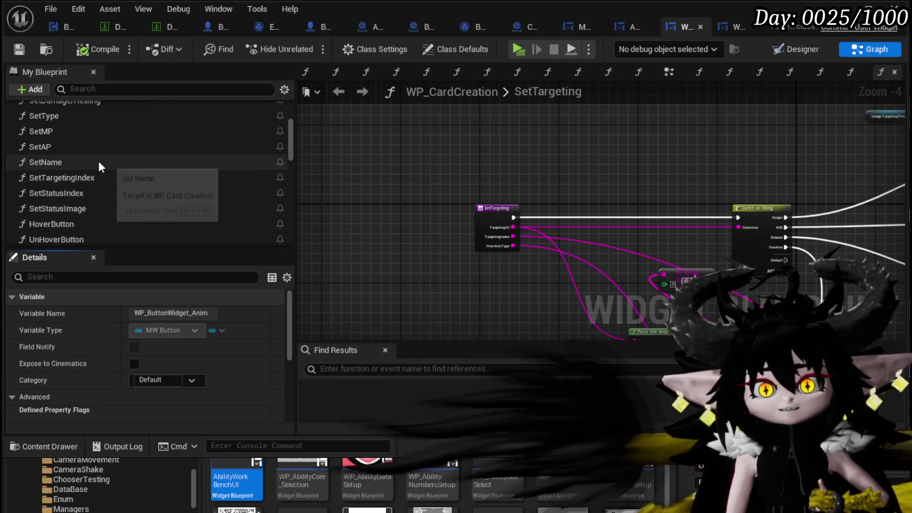
{"action": "scroll", "coordinate": [98, 161], "scroll_direction": "up", "scroll_amount": 6}
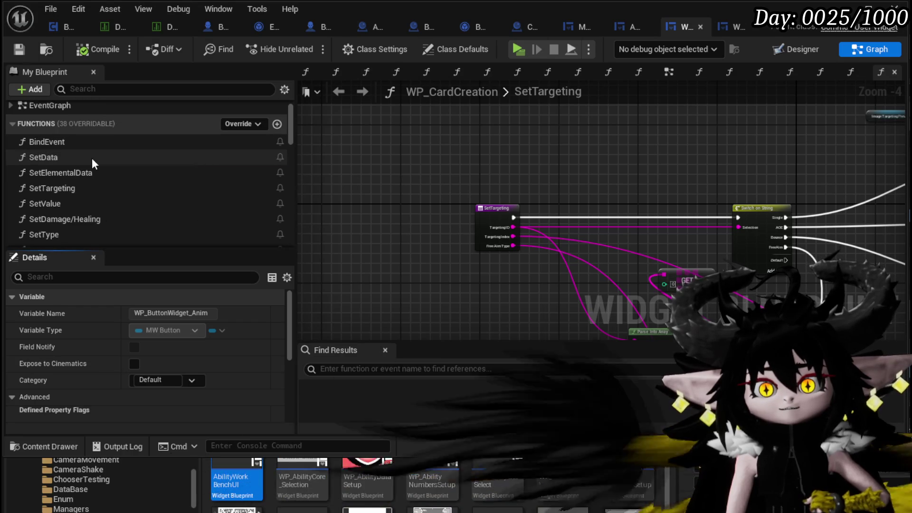
{"action": "double_click", "coordinate": [92, 157]}
{"action": "left_click_drag", "start_coordinate": [504, 129], "coordinate": [400, 132]}
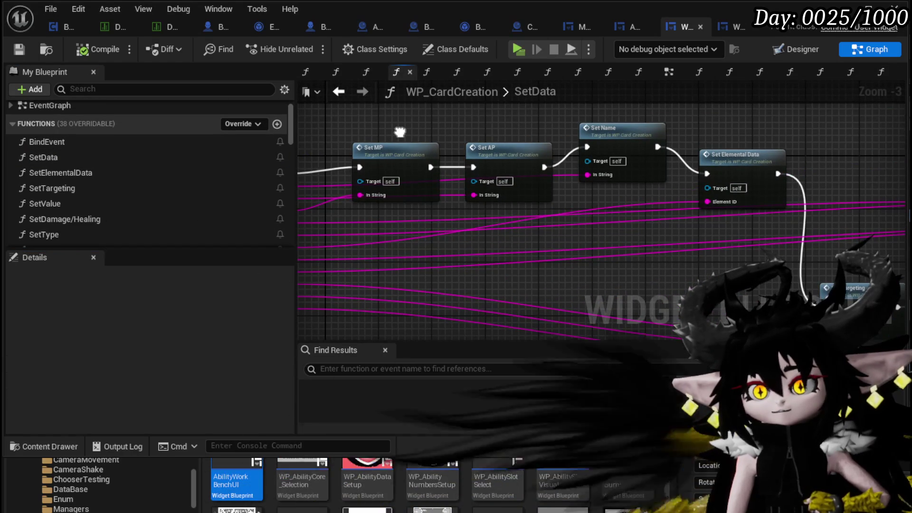
{"action": "mouse_move", "coordinate": [789, 133]}
{"action": "left_mouse_down"}
{"action": "mouse_move", "coordinate": [684, 122]}
{"action": "mouse_move", "coordinate": [473, 122]}
{"action": "left_mouse_up"}
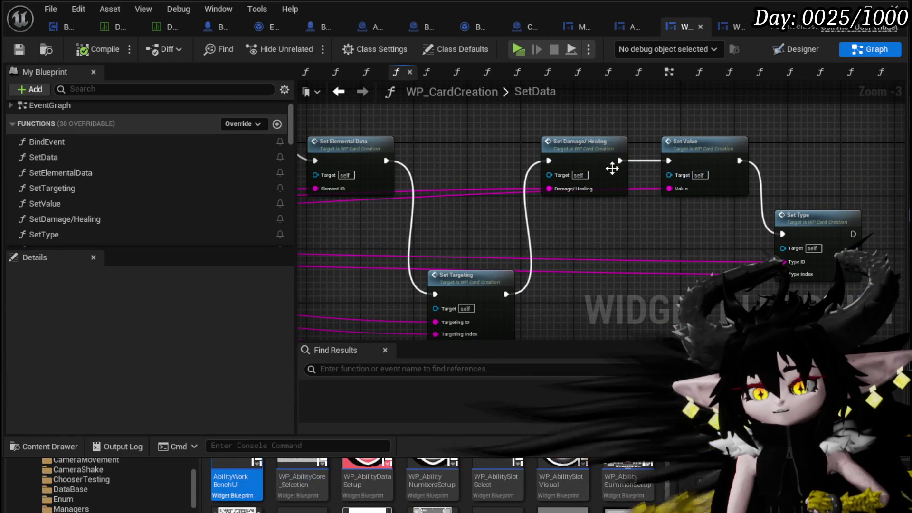
Step: Inspect SetDamage/Healing's texture nodes and BindEvent's On Hover and On Unhover bindings
{"action": "double_click", "coordinate": [597, 152]}
{"action": "mouse_move", "coordinate": [608, 172]}
{"action": "left_mouse_down"}
{"action": "mouse_move", "coordinate": [582, 228]}
{"action": "mouse_move", "coordinate": [632, 228]}
{"action": "mouse_move", "coordinate": [742, 203]}
{"action": "left_mouse_up"}
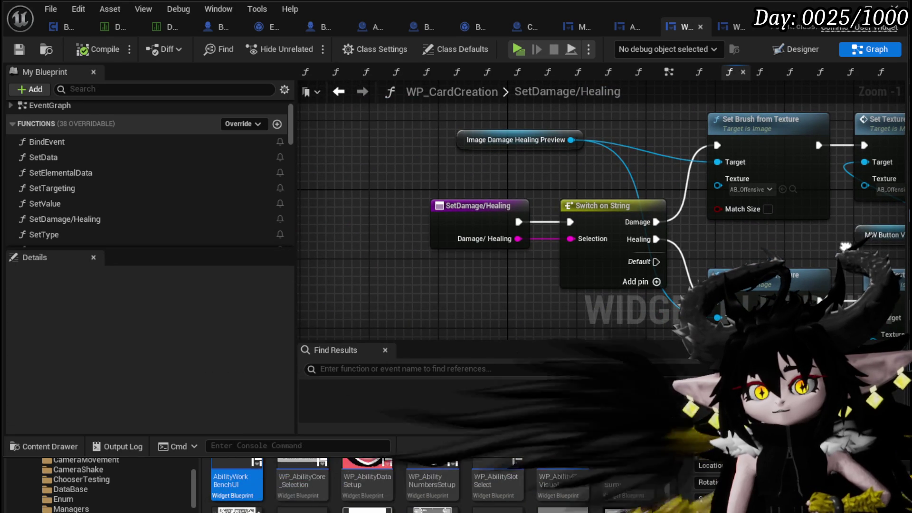
{"action": "double_click", "coordinate": [150, 143]}
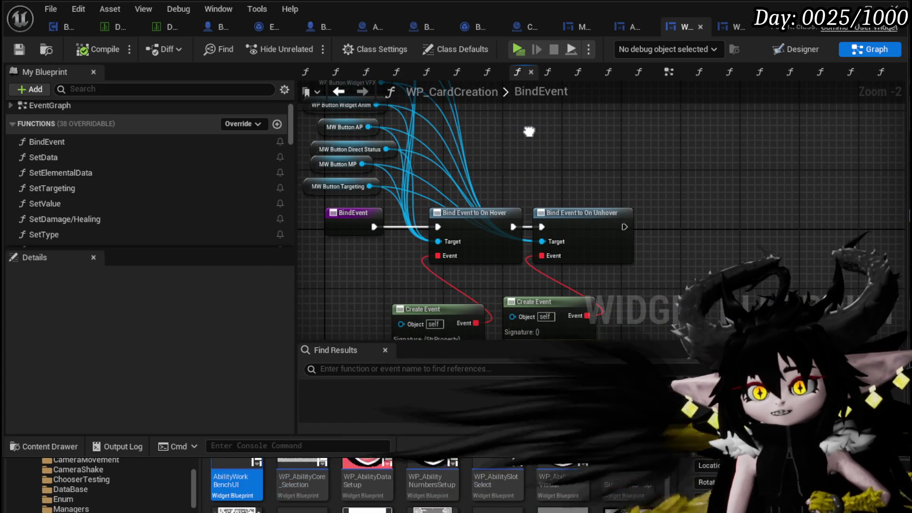
{"action": "mouse_move", "coordinate": [528, 131]}
{"action": "left_mouse_down"}
{"action": "mouse_move", "coordinate": [553, 197]}
{"action": "mouse_move", "coordinate": [666, 252]}
{"action": "mouse_move", "coordinate": [615, 220]}
{"action": "left_mouse_up"}
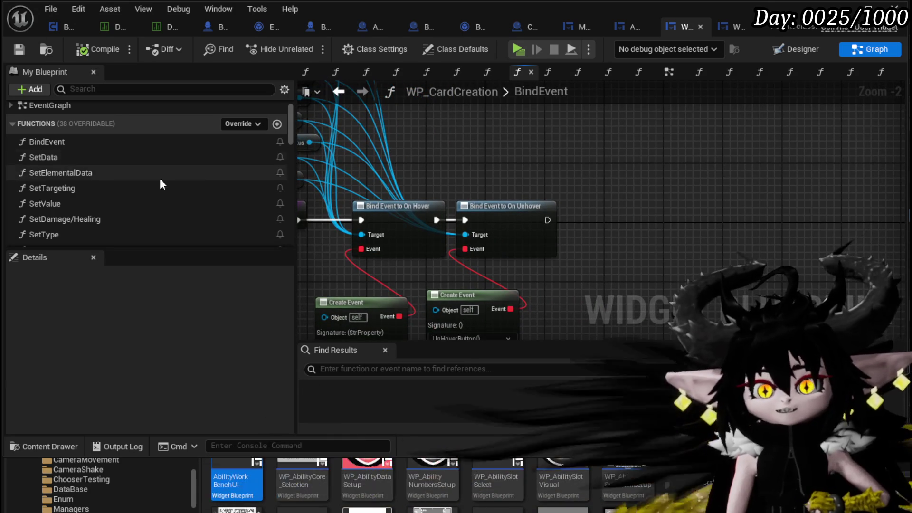
Step: Select the Anim and VFX buttons in Designer, then return to the Graph
{"action": "left_click", "coordinate": [800, 46]}
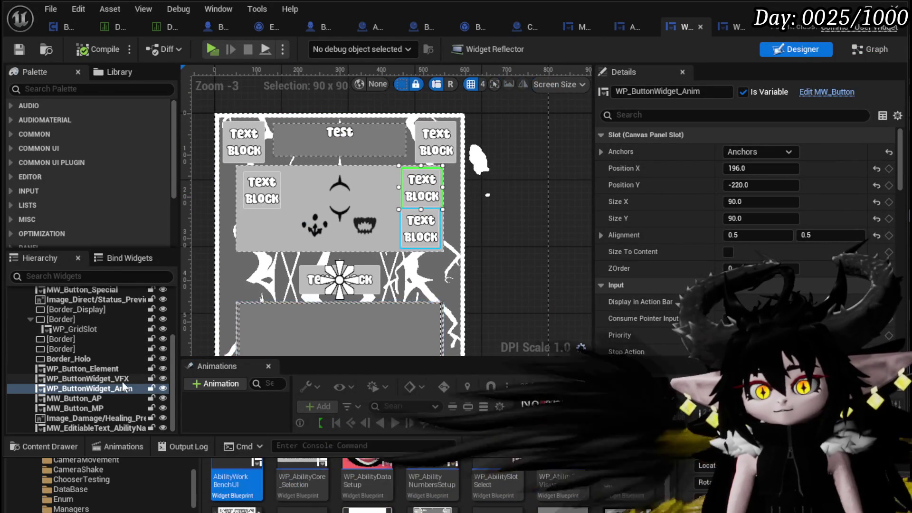
{"action": "left_click", "coordinate": [114, 379], "text": "ctrl"}
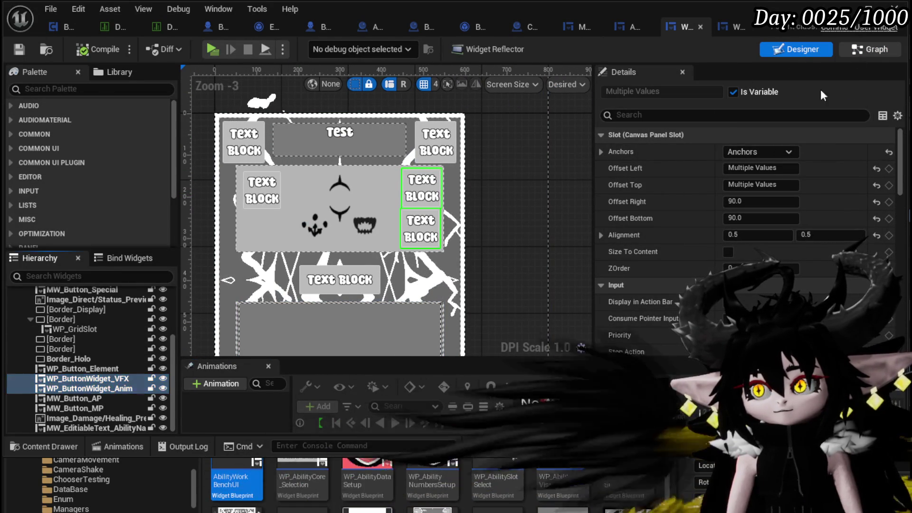
{"action": "left_click", "coordinate": [869, 49]}
{"action": "scroll", "coordinate": [118, 237], "scroll_direction": "down", "scroll_amount": 10}
{"action": "scroll", "coordinate": [118, 237], "scroll_direction": "down", "scroll_amount": 10}
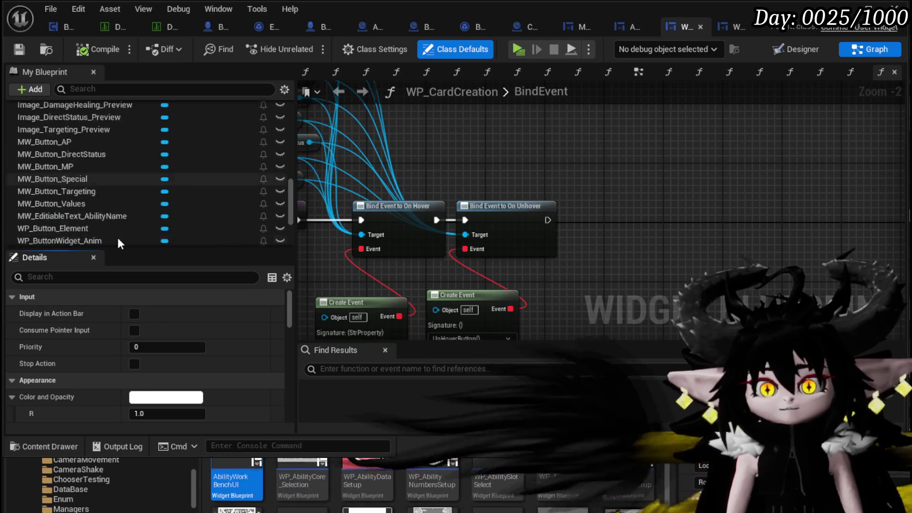
{"action": "scroll", "coordinate": [125, 238], "scroll_direction": "up", "scroll_amount": 15}
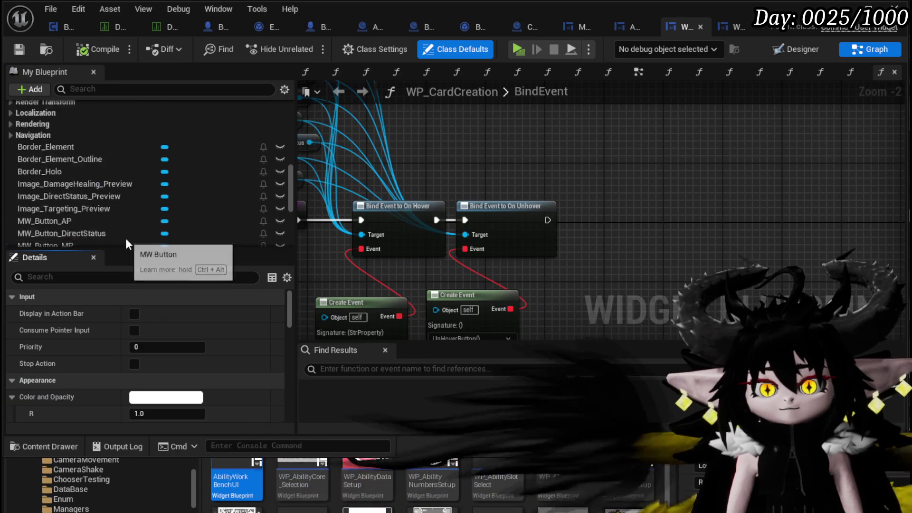
{"action": "scroll", "coordinate": [125, 238], "scroll_direction": "up", "scroll_amount": 5}
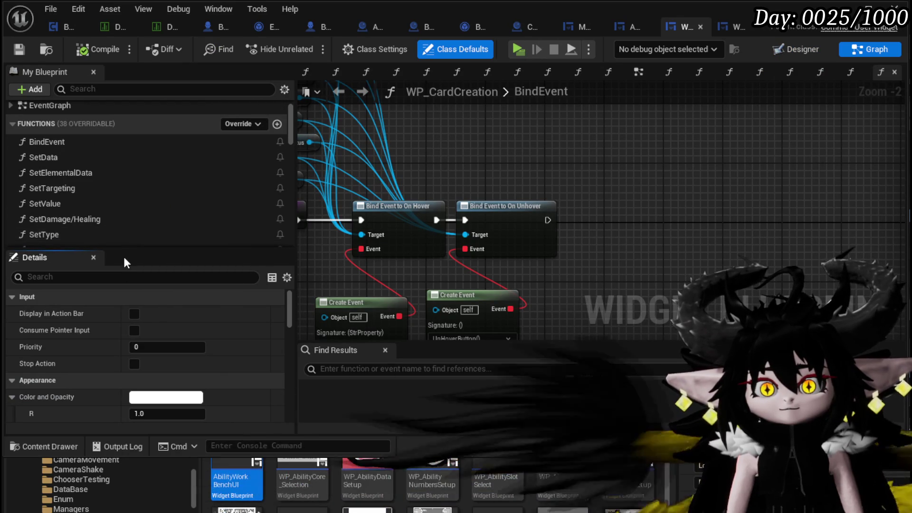
Step: Place WP_ButtonWidget_Anim and WP_ButtonWidget_VFX getters beside Set Type in SetData
{"action": "double_click", "coordinate": [64, 160]}
{"action": "left_click_drag", "start_coordinate": [649, 217], "coordinate": [409, 226]}
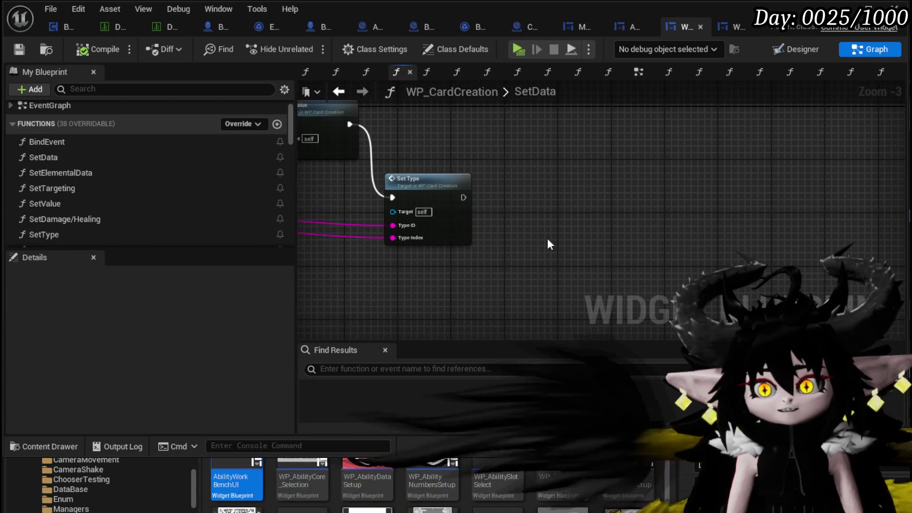
{"action": "scroll", "coordinate": [118, 229], "scroll_direction": "down", "scroll_amount": 3}
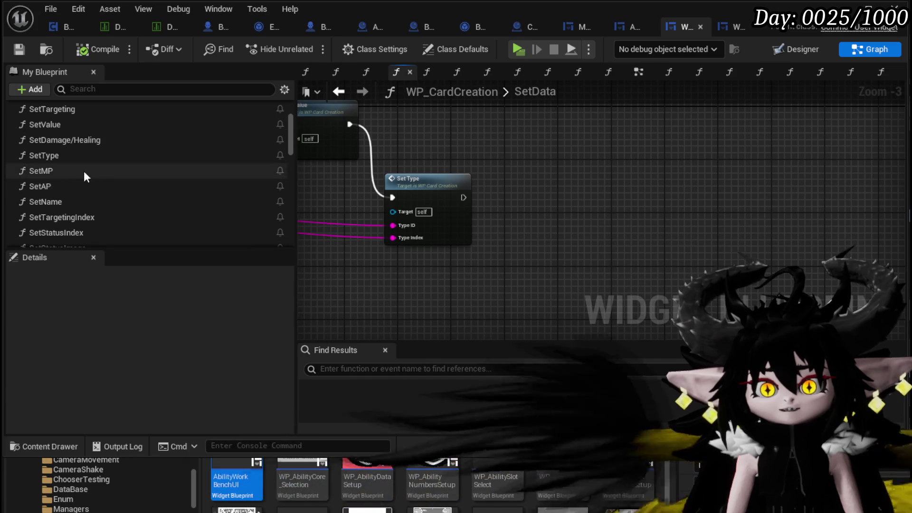
{"action": "scroll", "coordinate": [142, 185], "scroll_direction": "down", "scroll_amount": 15}
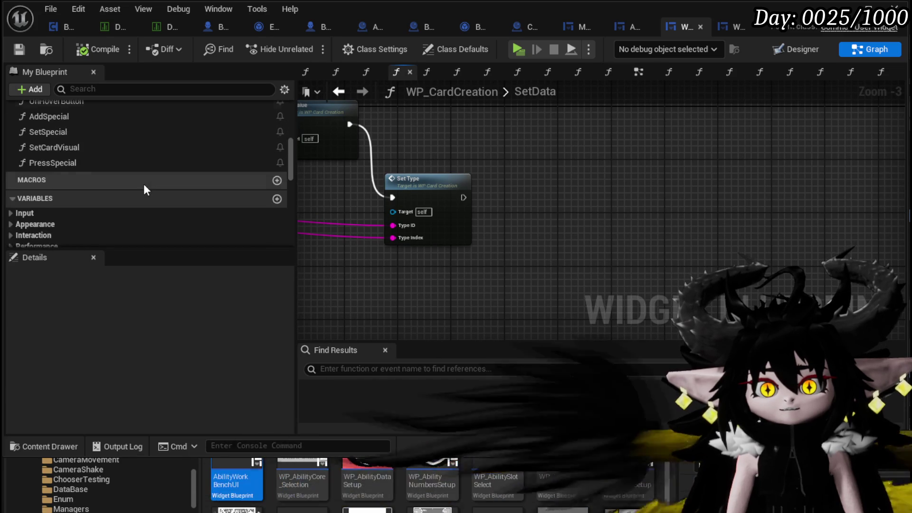
{"action": "scroll", "coordinate": [98, 168], "scroll_direction": "down", "scroll_amount": 5}
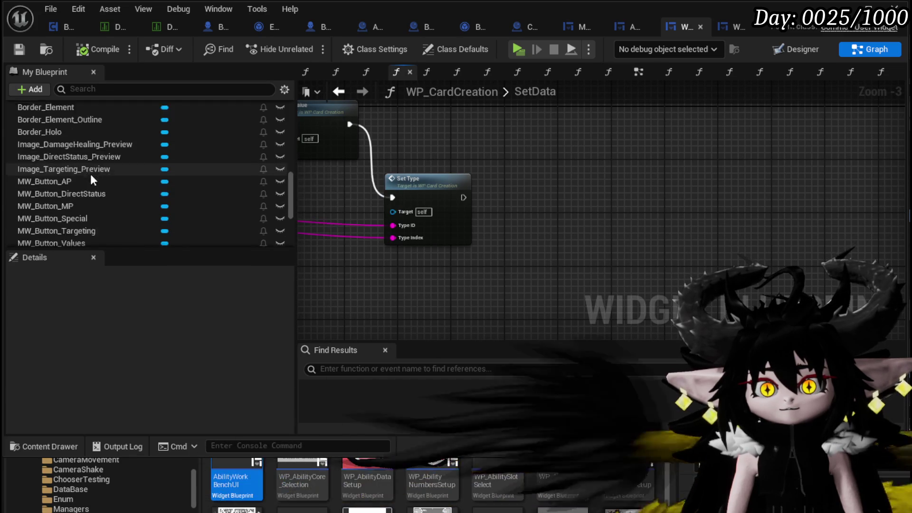
{"action": "scroll", "coordinate": [101, 201], "scroll_direction": "down", "scroll_amount": 2}
{"action": "mouse_move", "coordinate": [100, 201]}
{"action": "left_mouse_down"}
{"action": "mouse_move", "coordinate": [266, 195]}
{"action": "mouse_move", "coordinate": [503, 129]}
{"action": "left_mouse_up"}
{"action": "left_click_drag", "start_coordinate": [86, 214], "coordinate": [495, 142]}
Step: Add a Set Texture node from each of the Anim and VFX button widgets
{"action": "left_click_drag", "start_coordinate": [566, 127], "coordinate": [640, 163]}
{"action": "type", "text": "Set Textu"}
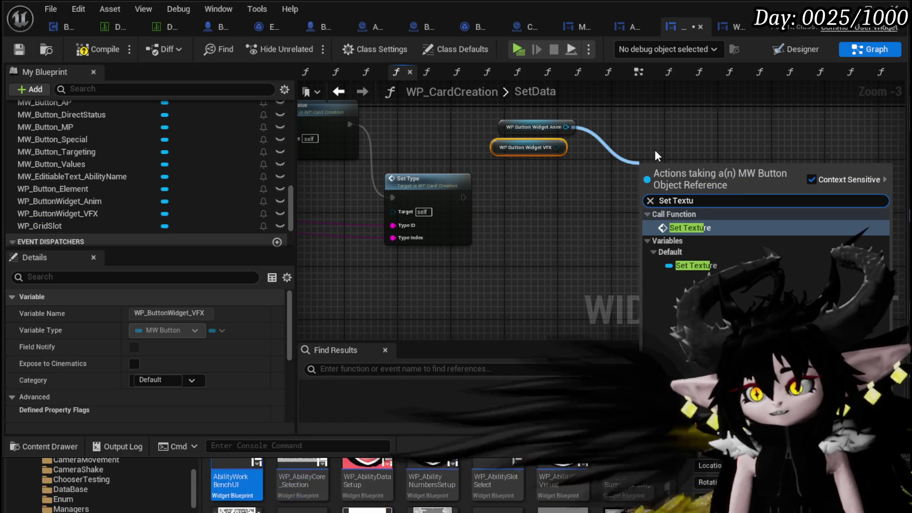
{"action": "key", "text": "Return"}
{"action": "left_click_drag", "start_coordinate": [556, 147], "coordinate": [563, 226]}
{"action": "type", "text": "Set Textu"}
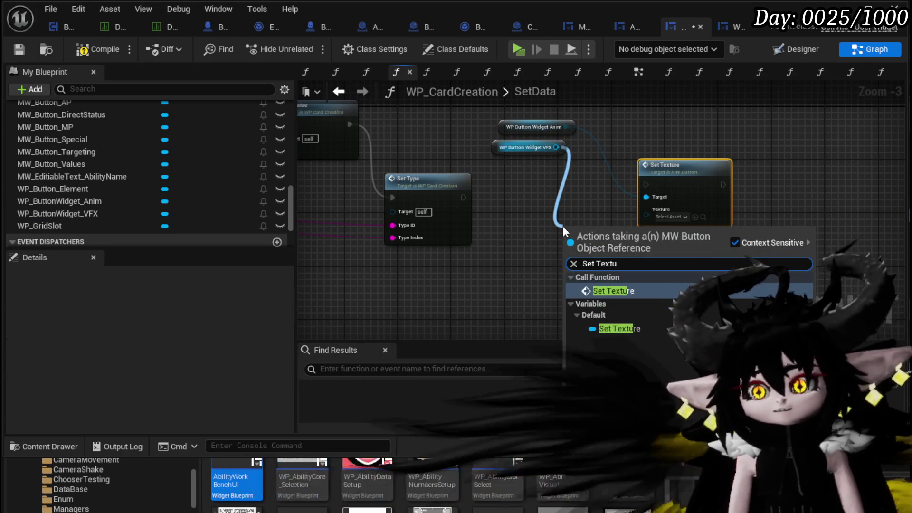
{"action": "left_click", "coordinate": [590, 287]}
Step: Chain the Set Texture calls after Set Type and compile WP_CardCreation
{"action": "left_click_drag", "start_coordinate": [463, 197], "coordinate": [512, 231]}
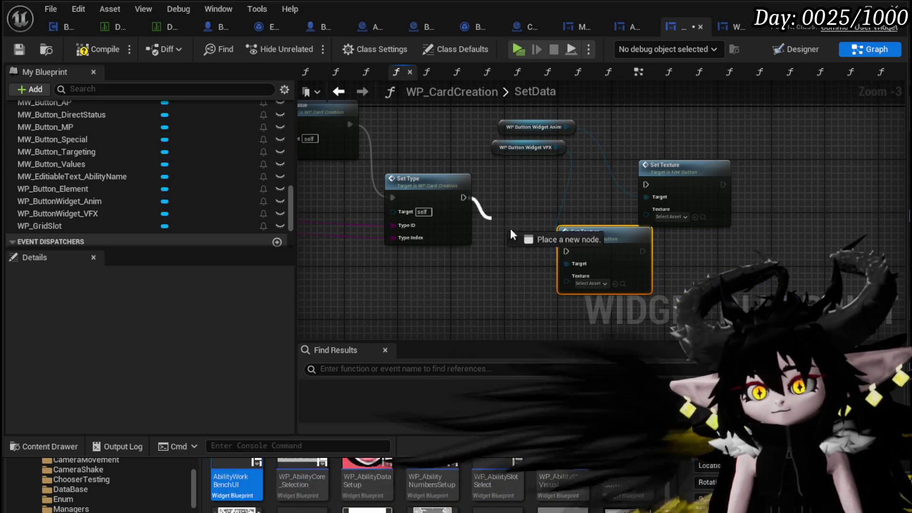
{"action": "left_click_drag", "start_coordinate": [572, 250], "coordinate": [572, 250]}
{"action": "left_click_drag", "start_coordinate": [602, 248], "coordinate": [582, 194]}
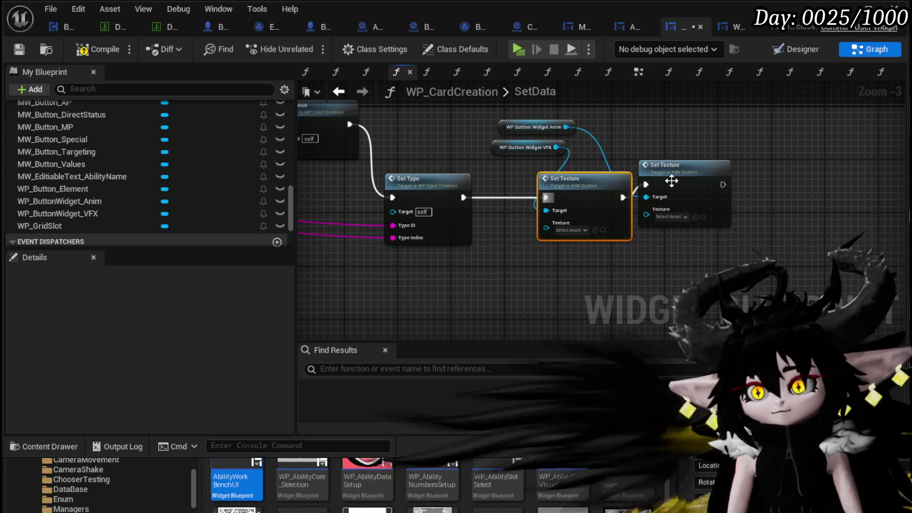
{"action": "left_click", "coordinate": [87, 51]}
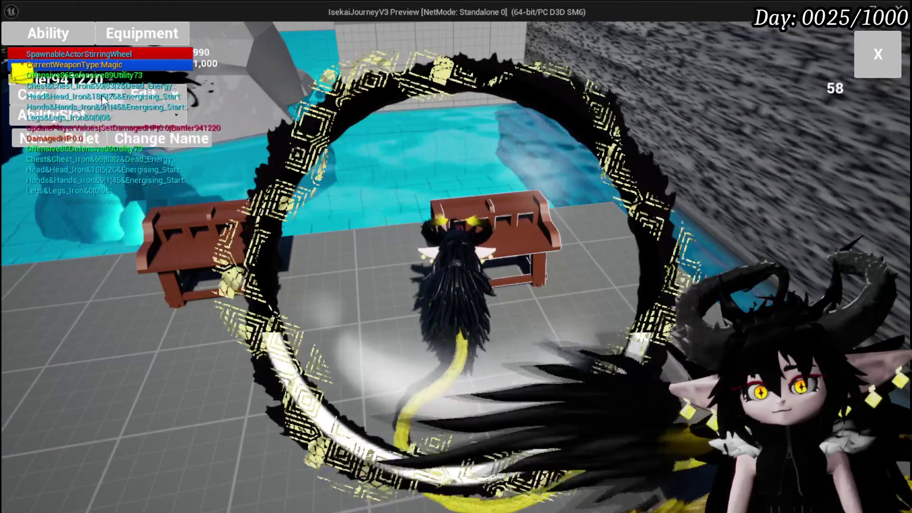
Step: In the running game, switch the Defence Up card to a Status effect, then exit with Esc
{"action": "left_click", "coordinate": [613, 380]}
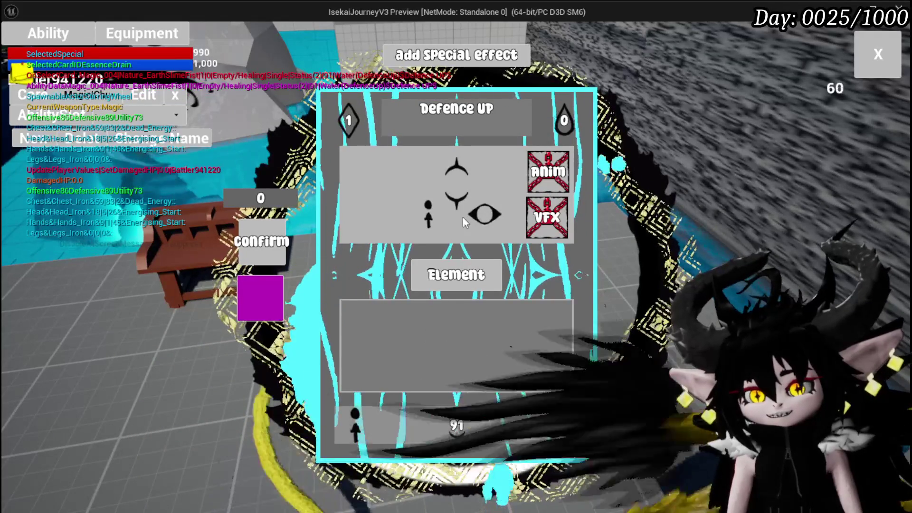
{"action": "left_click", "coordinate": [459, 194]}
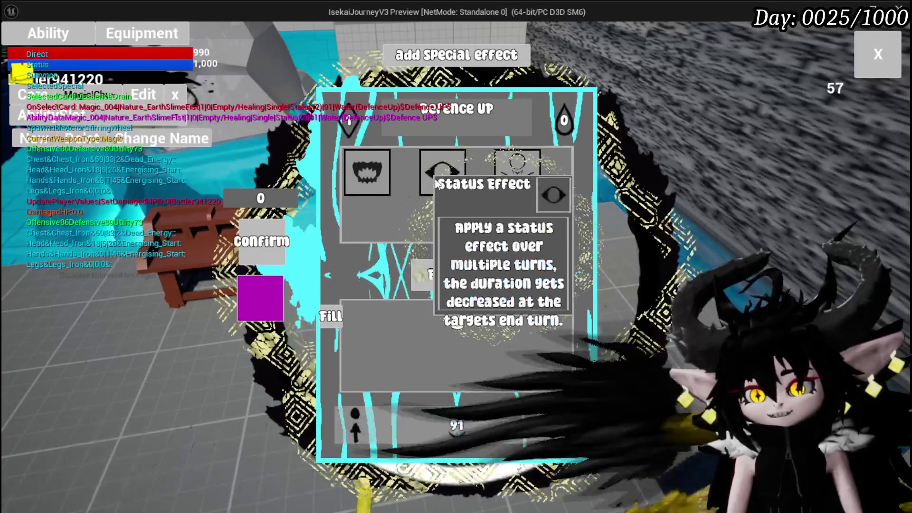
{"action": "left_click", "coordinate": [451, 172]}
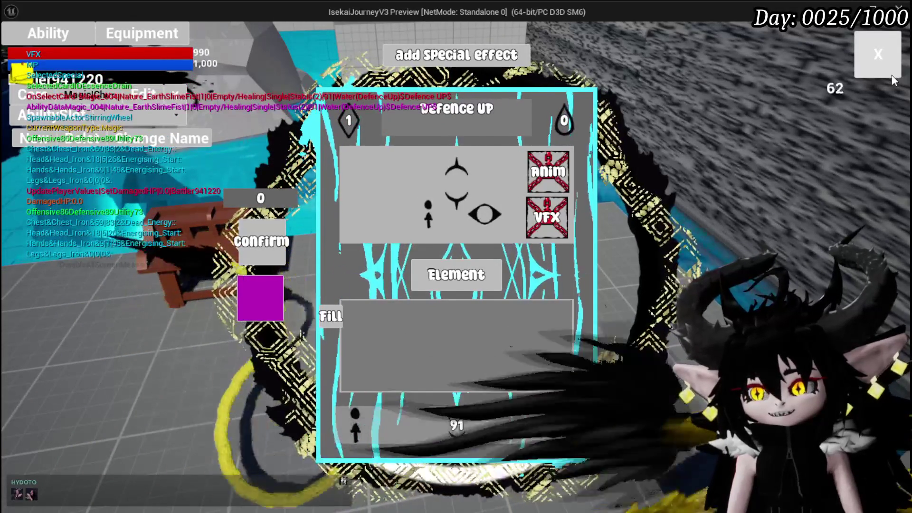
{"action": "key", "text": "Escape"}
{"action": "key", "text": "Escape"}
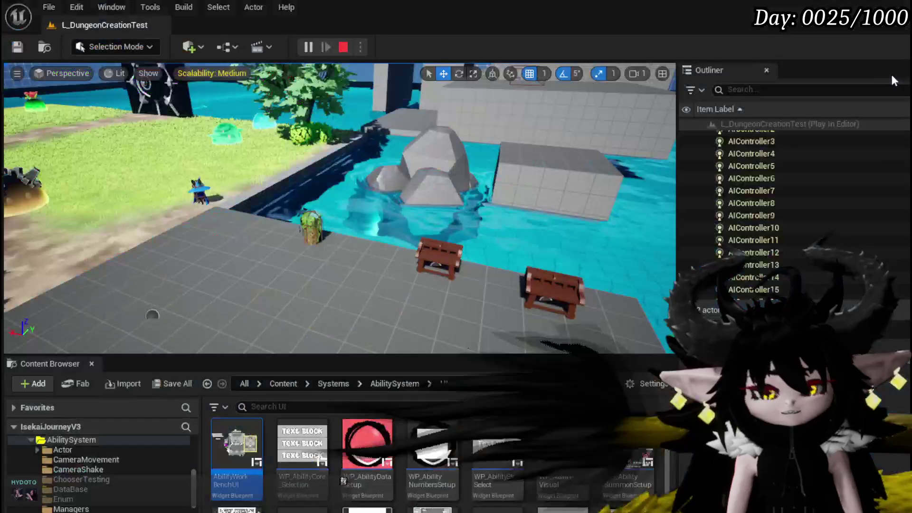
Step: Save all assets and open the BindEvent function in WP_Summon_AbilityWorkBench's graph
{"action": "left_click", "coordinate": [10, 49]}
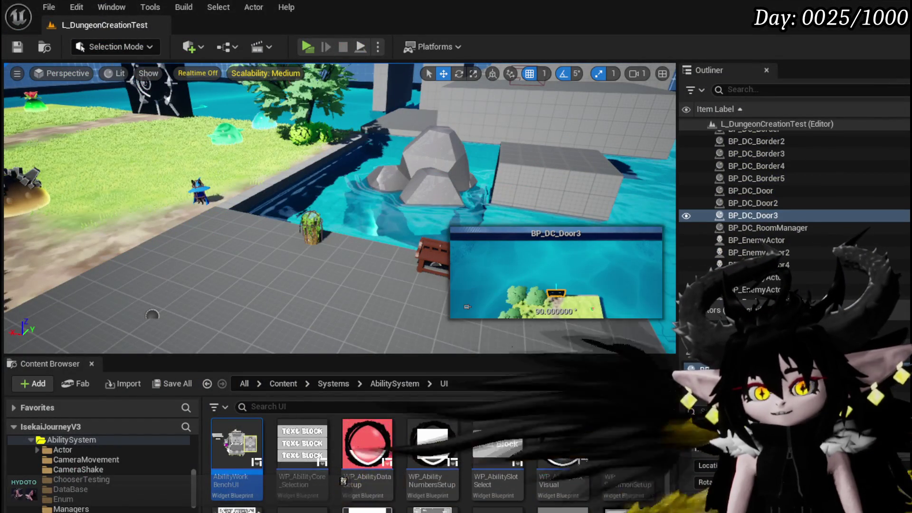
{"action": "double_click", "coordinate": [240, 434]}
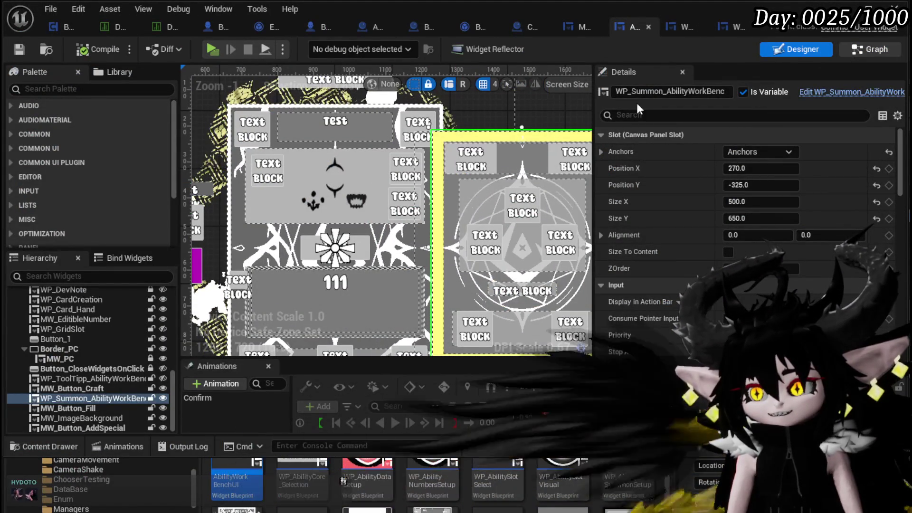
{"action": "left_click", "coordinate": [848, 49]}
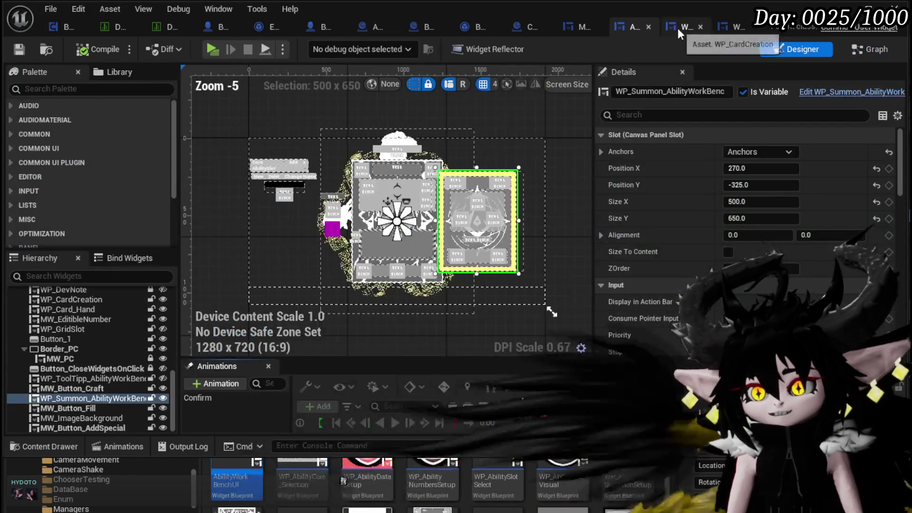
{"action": "left_click", "coordinate": [680, 28]}
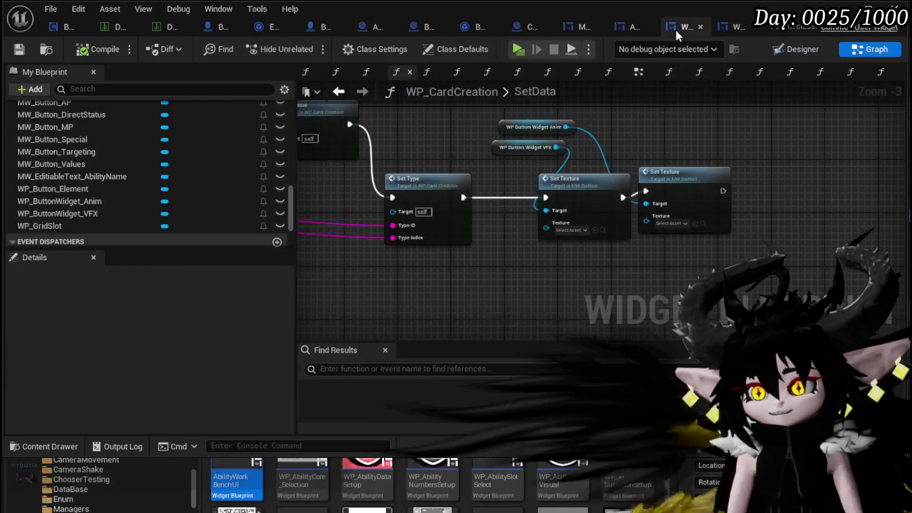
{"action": "left_click", "coordinate": [725, 27]}
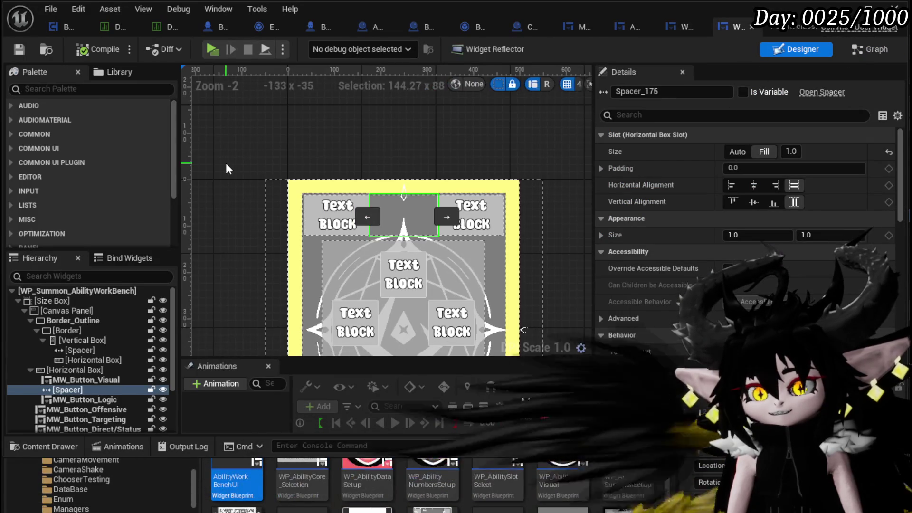
{"action": "left_click", "coordinate": [870, 49]}
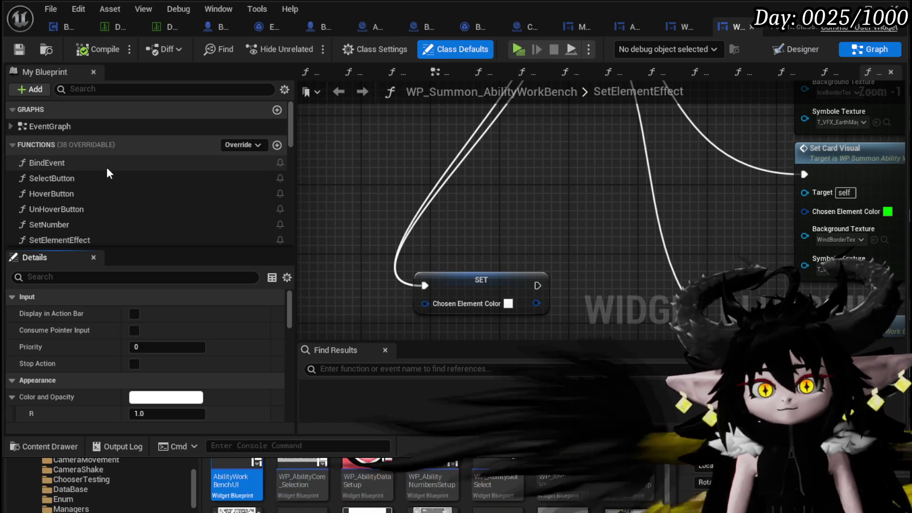
{"action": "double_click", "coordinate": [106, 168]}
Step: Add a MW_Button_Visual getter with a Set Texture node at the end of BindEvent
{"action": "left_click_drag", "start_coordinate": [545, 224], "coordinate": [401, 246]}
{"action": "scroll", "coordinate": [144, 161], "scroll_direction": "down", "scroll_amount": 5}
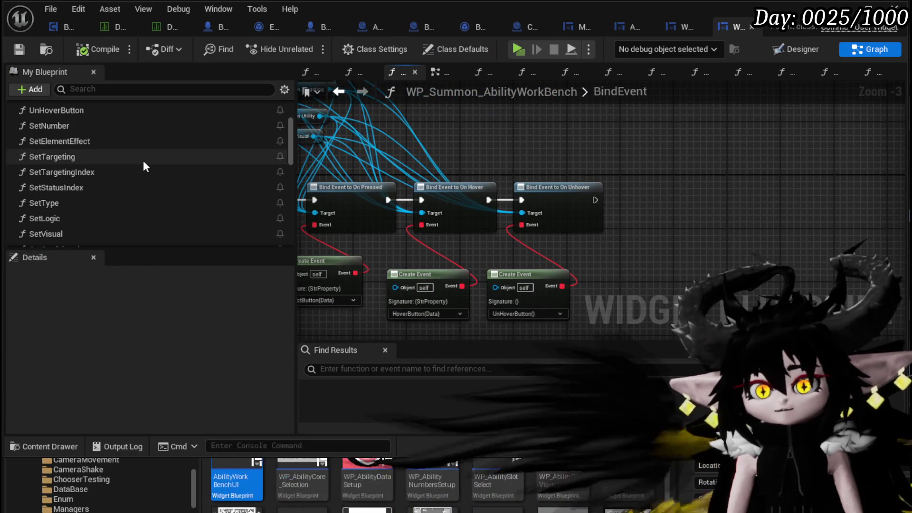
{"action": "scroll", "coordinate": [144, 161], "scroll_direction": "down", "scroll_amount": 6}
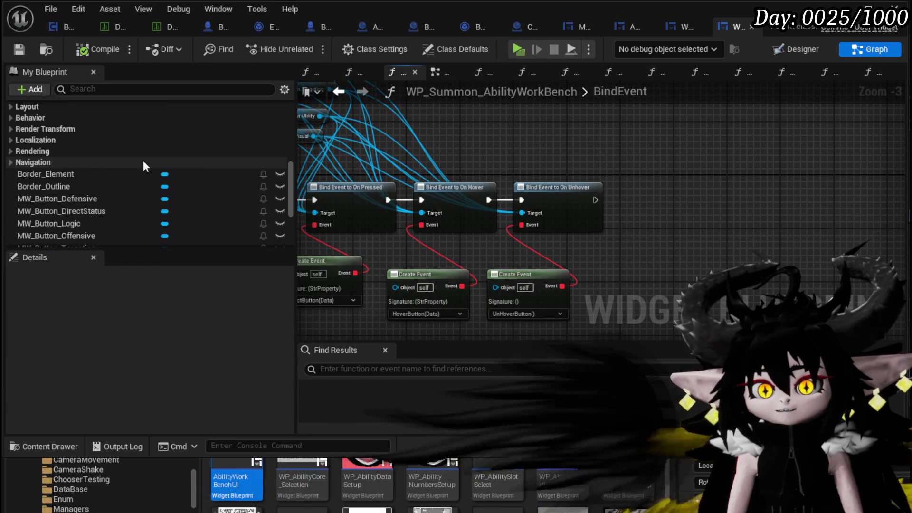
{"action": "mouse_move", "coordinate": [23, 195]}
{"action": "left_mouse_down"}
{"action": "mouse_move", "coordinate": [634, 136]}
{"action": "mouse_move", "coordinate": [671, 179]}
{"action": "left_mouse_up"}
{"action": "type", "text": "Se"}
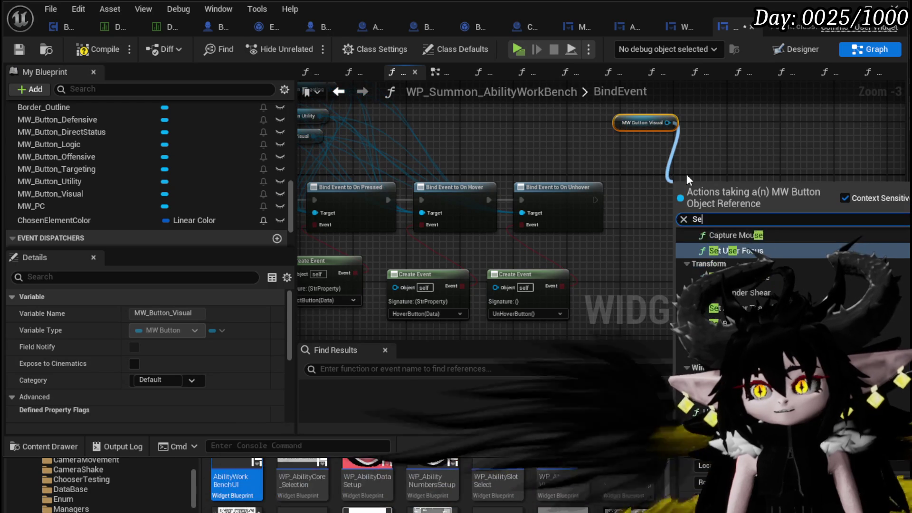
{"action": "type", "text": "t Text"}
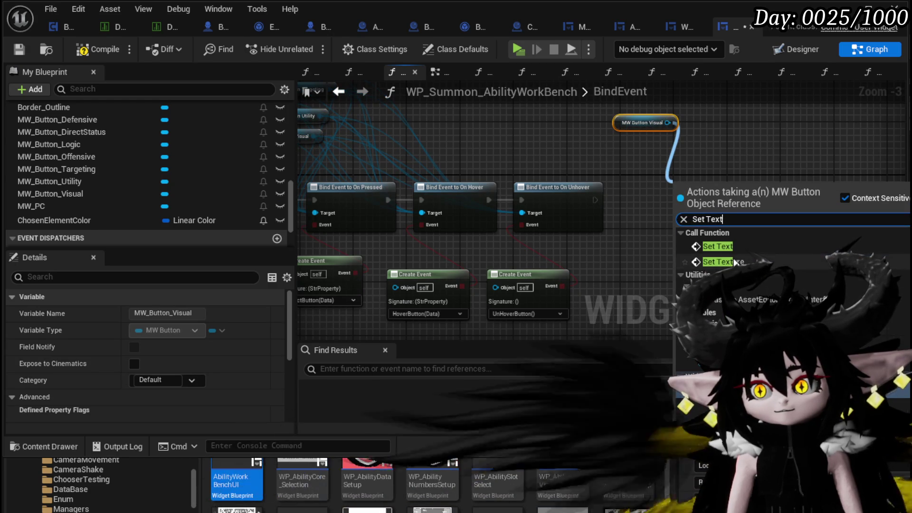
{"action": "left_click", "coordinate": [735, 263]}
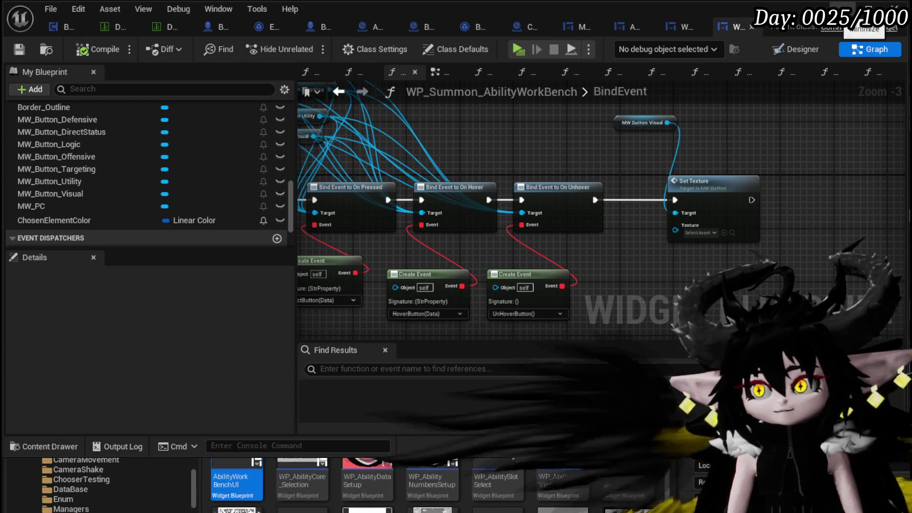
{"action": "left_click", "coordinate": [868, 8]}
Step: In play mode, pick Magic|ChuraMagicSummon in Ability, inspect the Support Summon card, then close it
{"action": "left_click", "coordinate": [312, 45]}
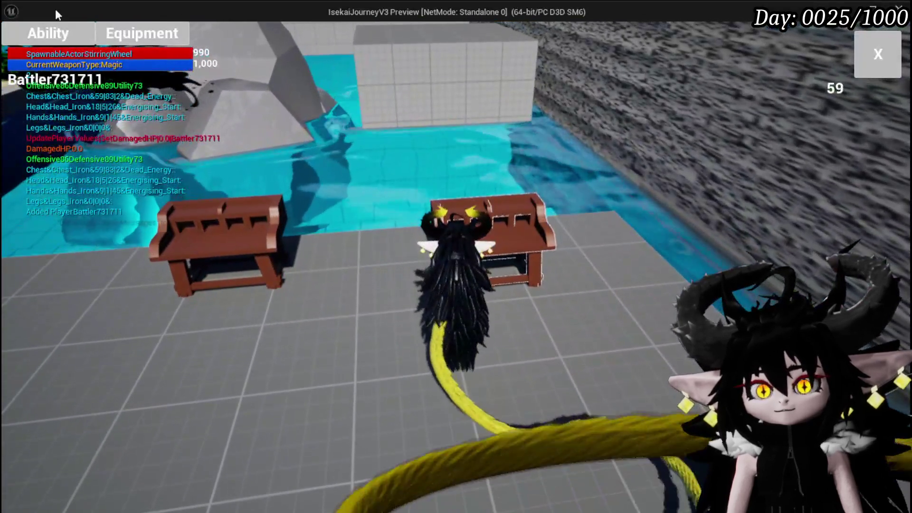
{"action": "left_click", "coordinate": [78, 42]}
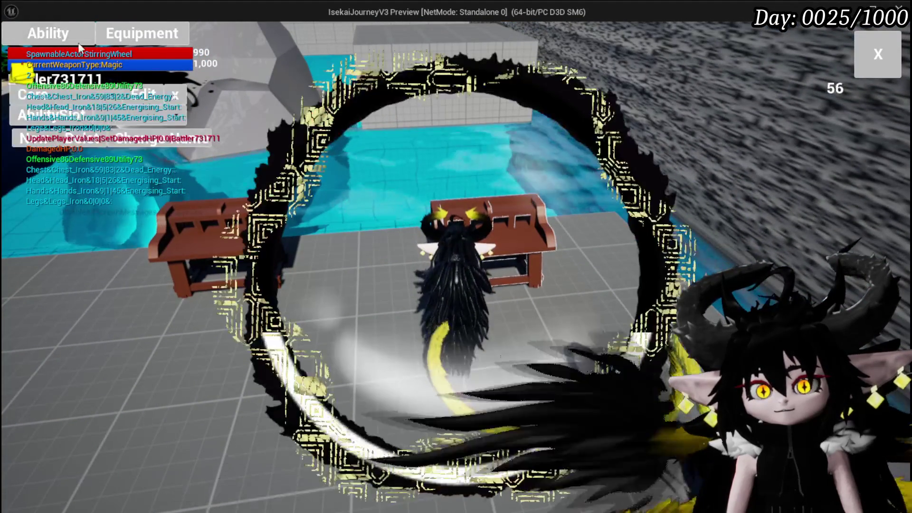
{"action": "left_click", "coordinate": [114, 95]}
{"action": "left_click", "coordinate": [114, 122]}
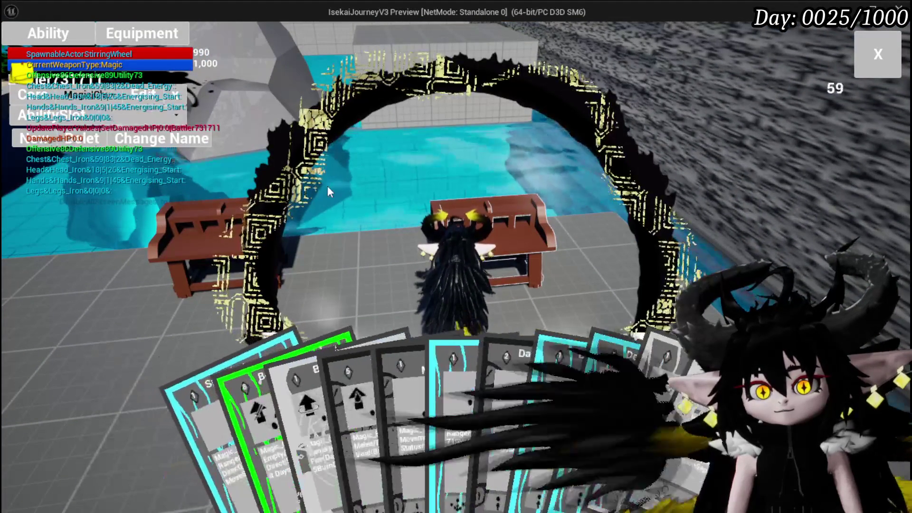
{"action": "left_click", "coordinate": [677, 366]}
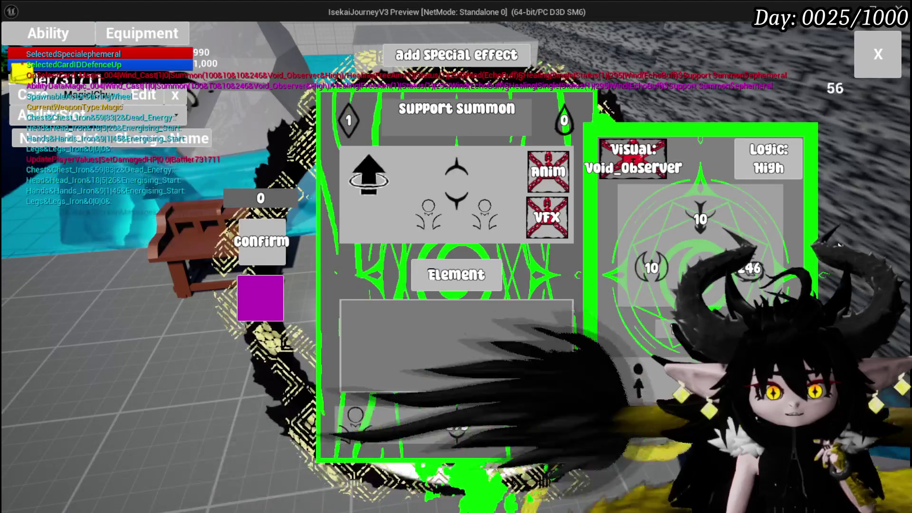
{"action": "left_click", "coordinate": [877, 56]}
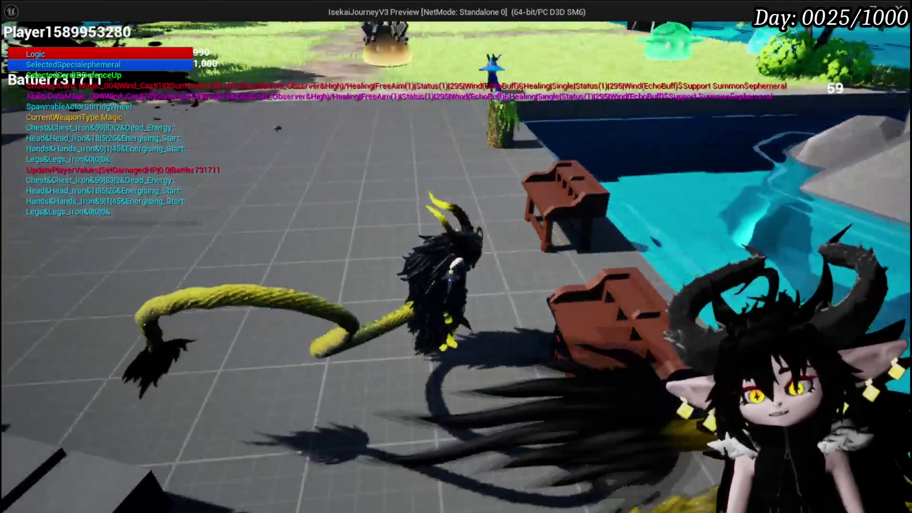